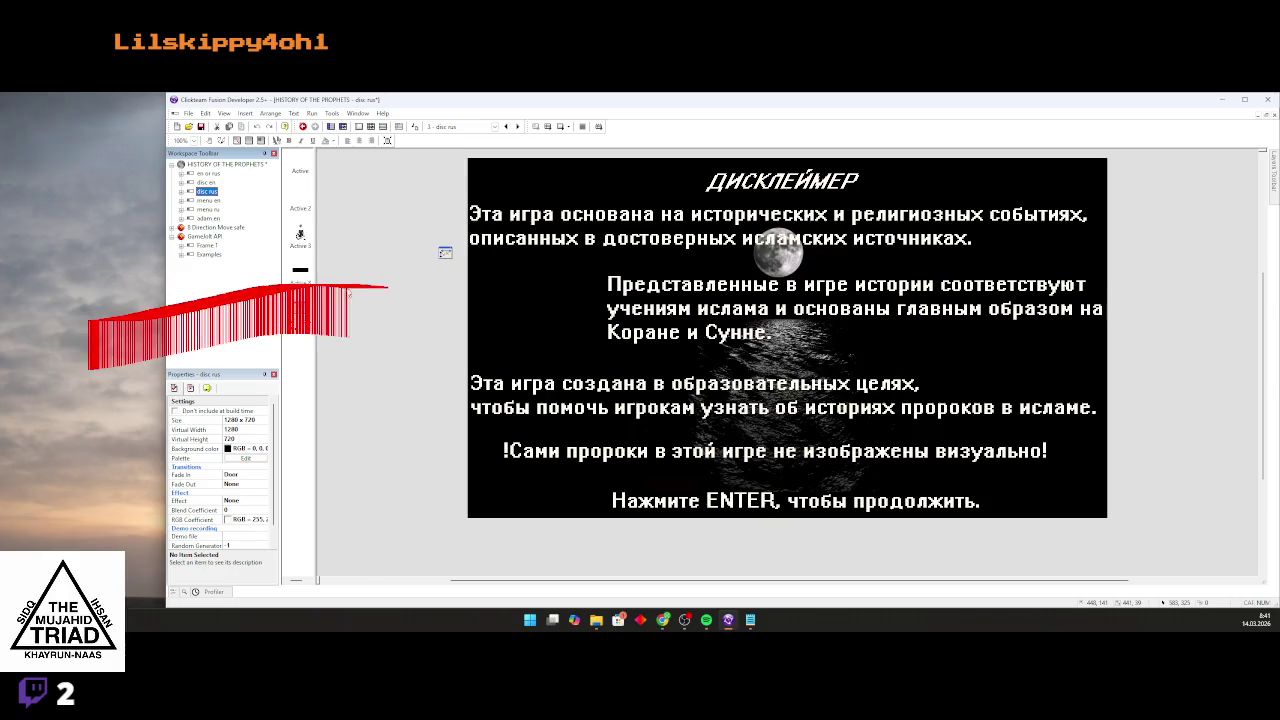
# Deselect the Russian disclaimer frame, then open the English 'disc en' frame from 'menu en'.
pyautogui.moveTo(578, 253); pyautogui.dragTo(338, 380)
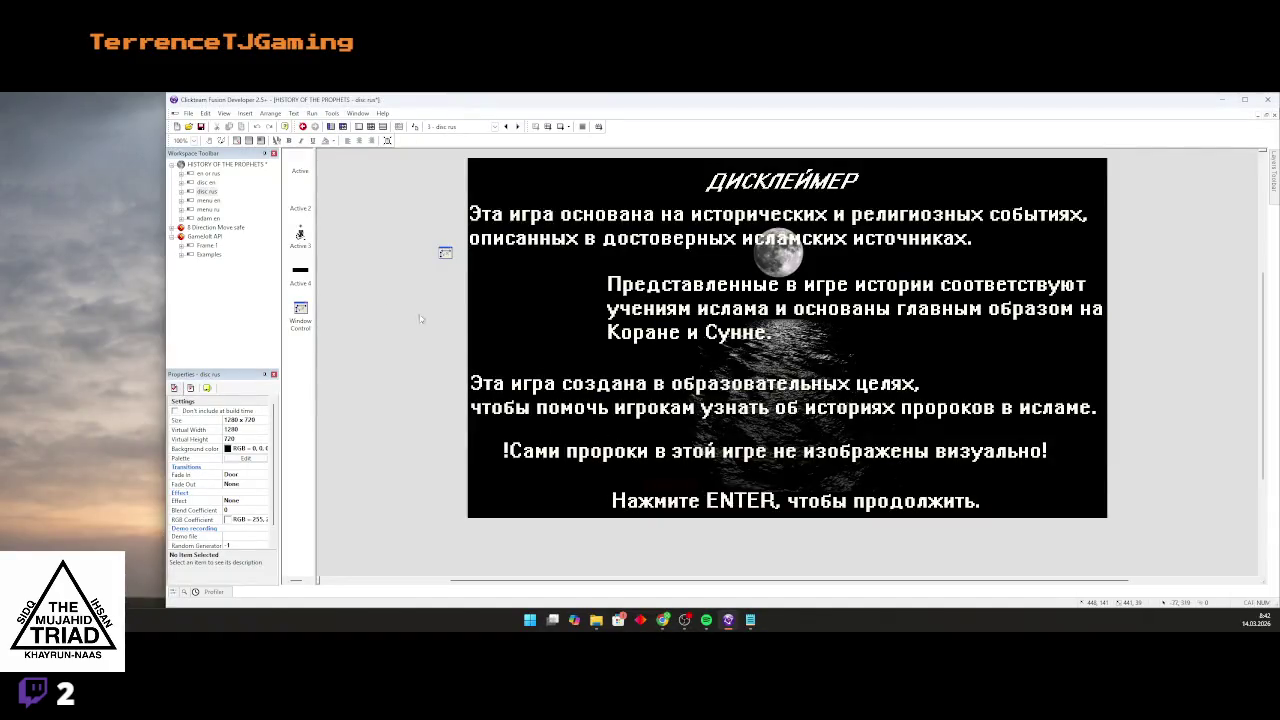
pyautogui.doubleClick(210, 201)
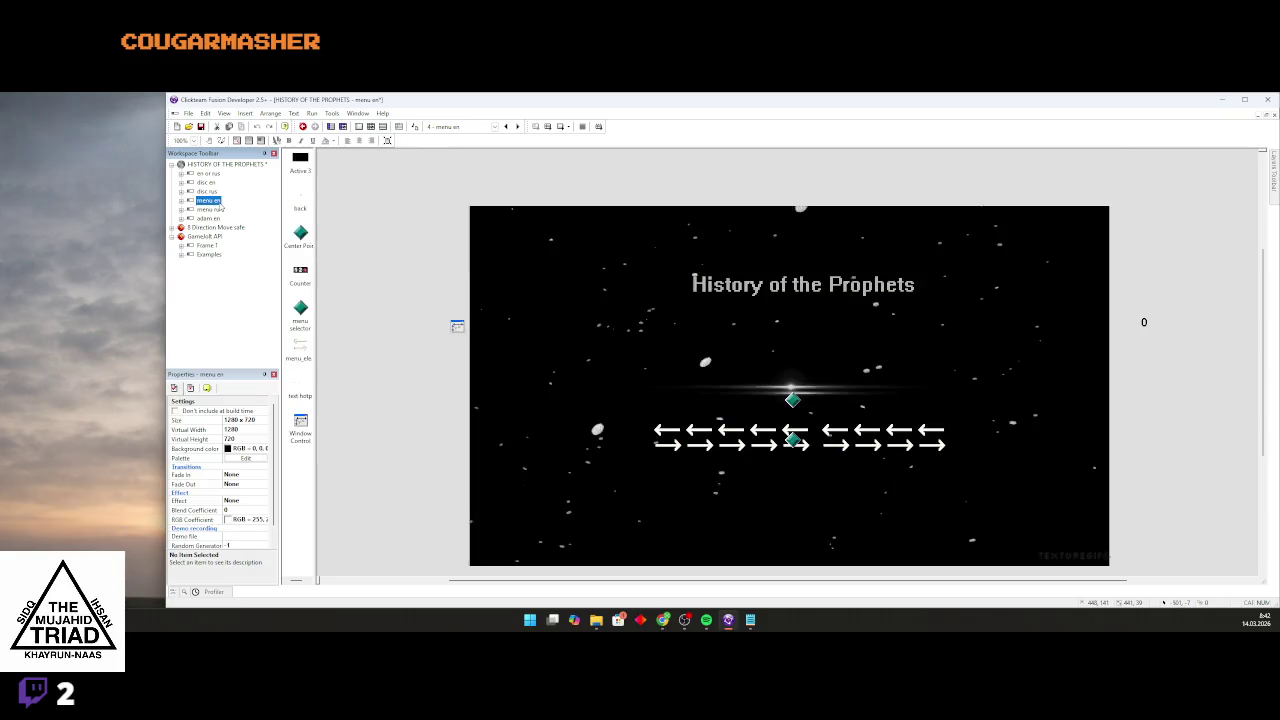
pyautogui.click(205, 183)
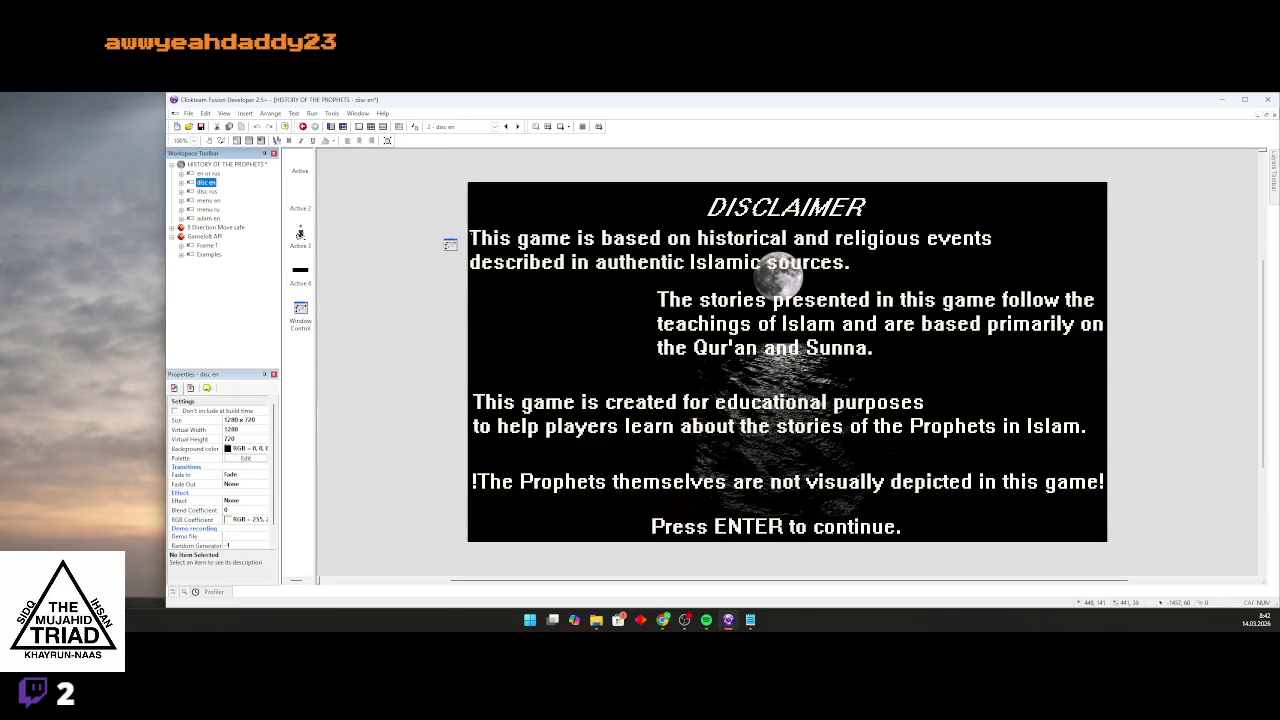
# Upload the disclaimer image and paste 'Official language game will be Russian' above DISCLAIMER.
pyautogui.hotkey('alt', 'Tab')
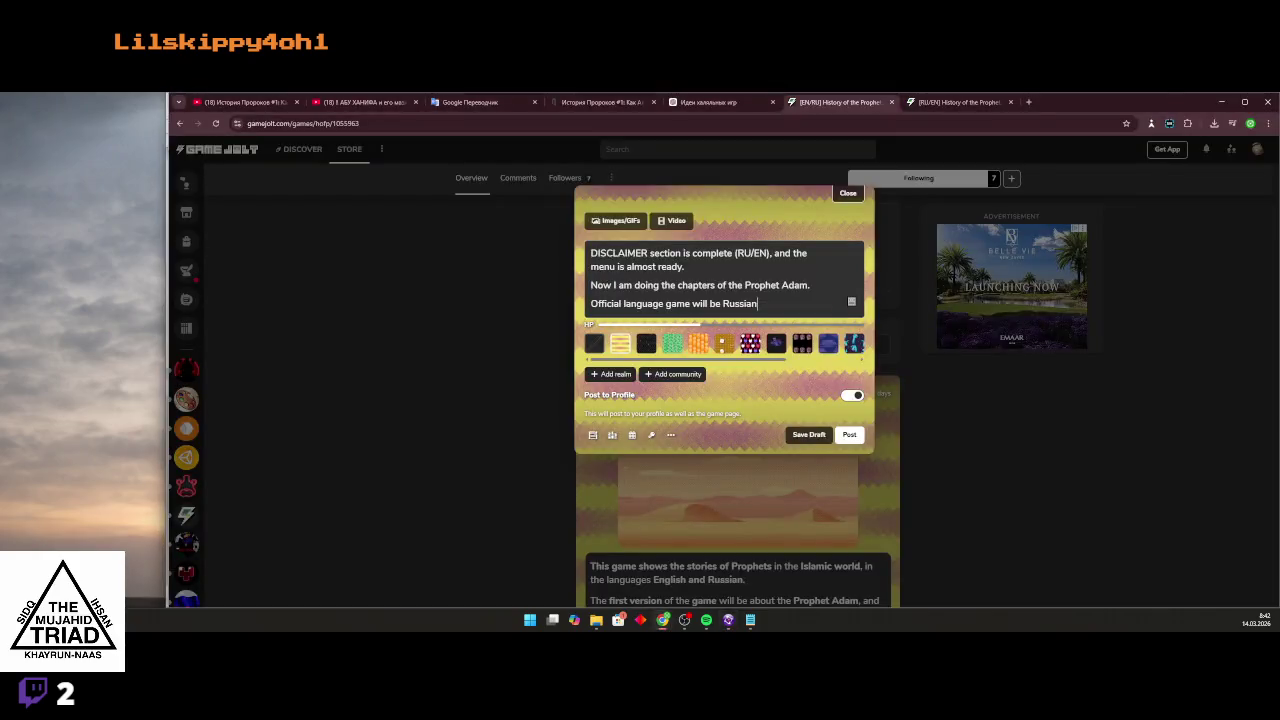
pyautogui.click(615, 220)
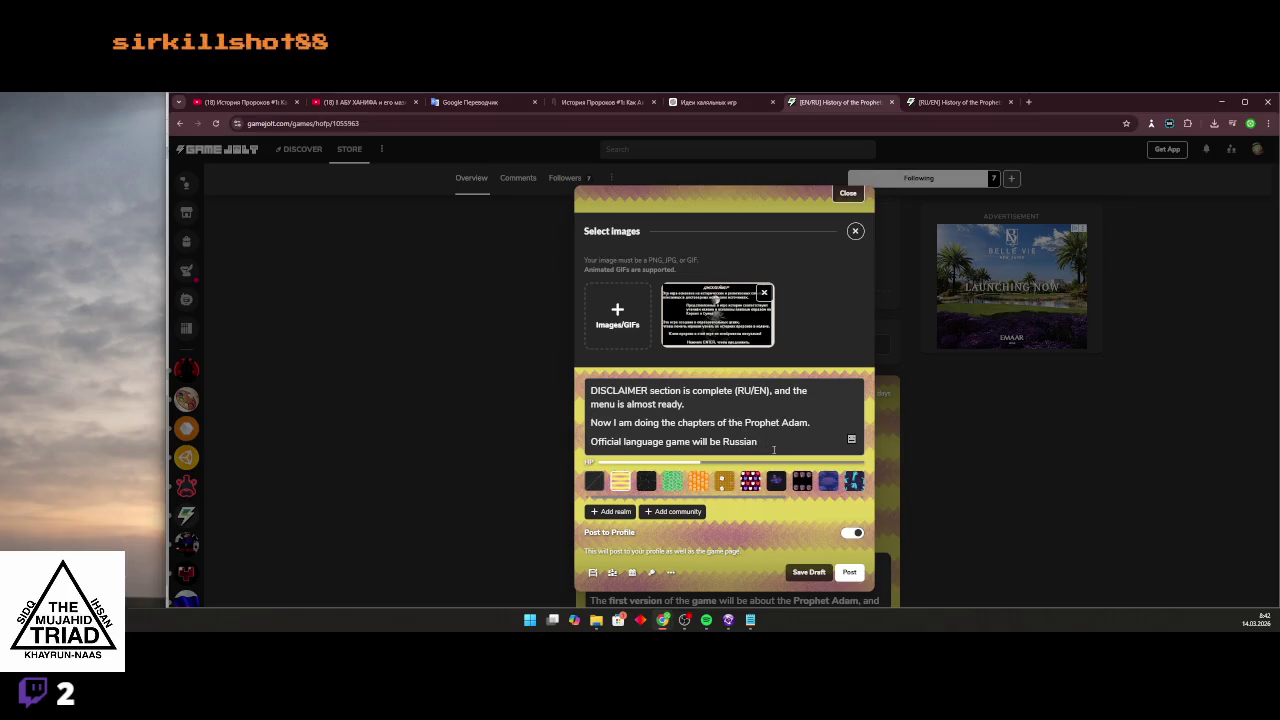
pyautogui.moveTo(775, 443); pyautogui.dragTo(585, 447)
pyautogui.hotkey('ctrl', 'c')
pyautogui.click(593, 393)
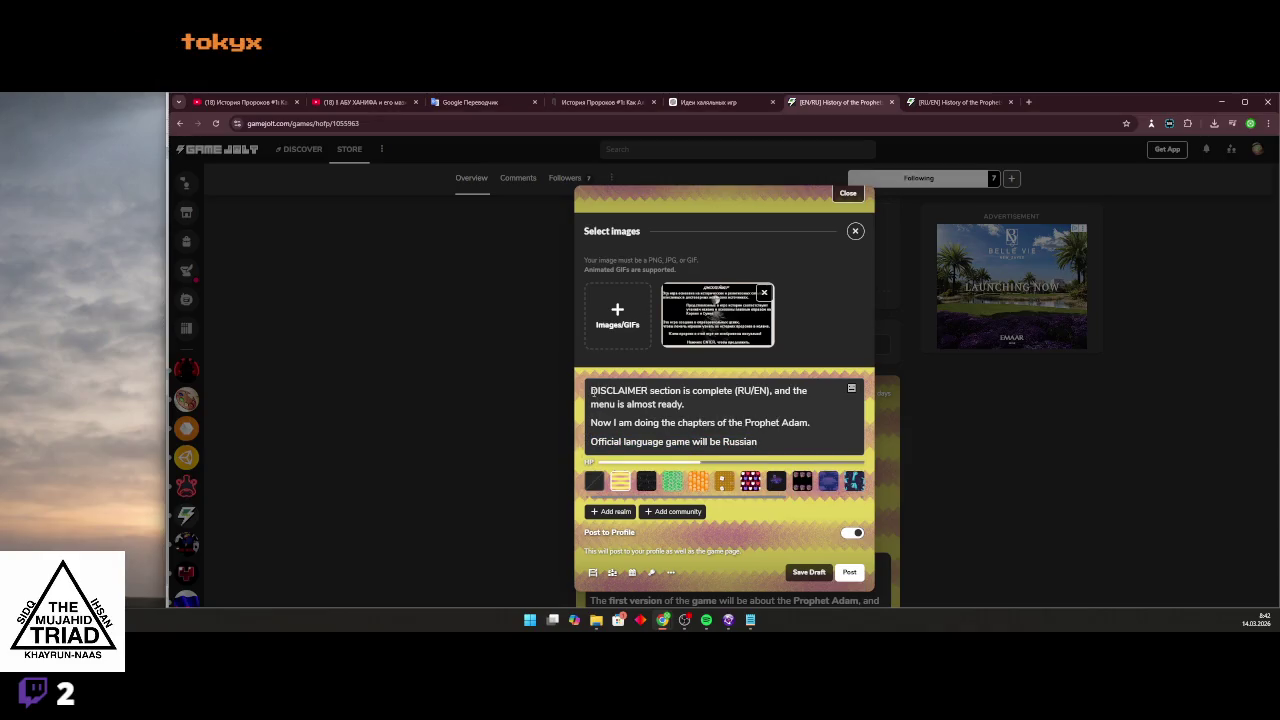
pyautogui.hotkey('ctrl', 'v')
pyautogui.press('Return')
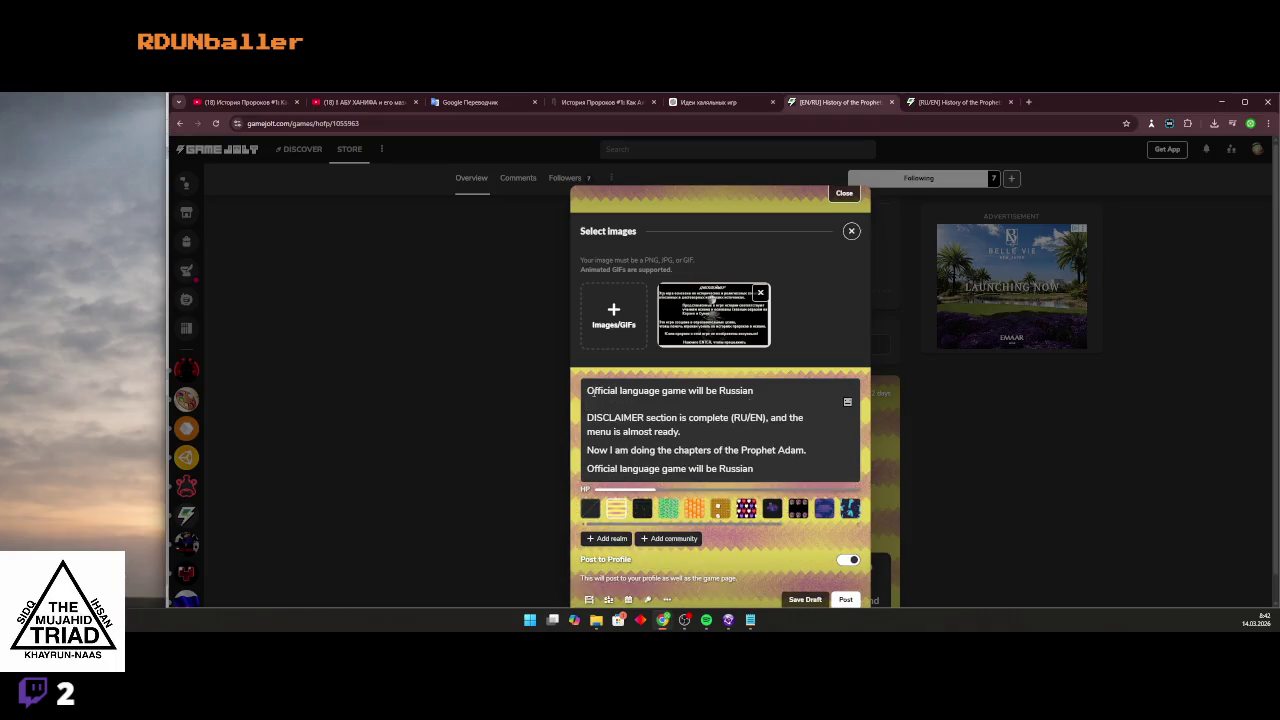
pyautogui.write('a')
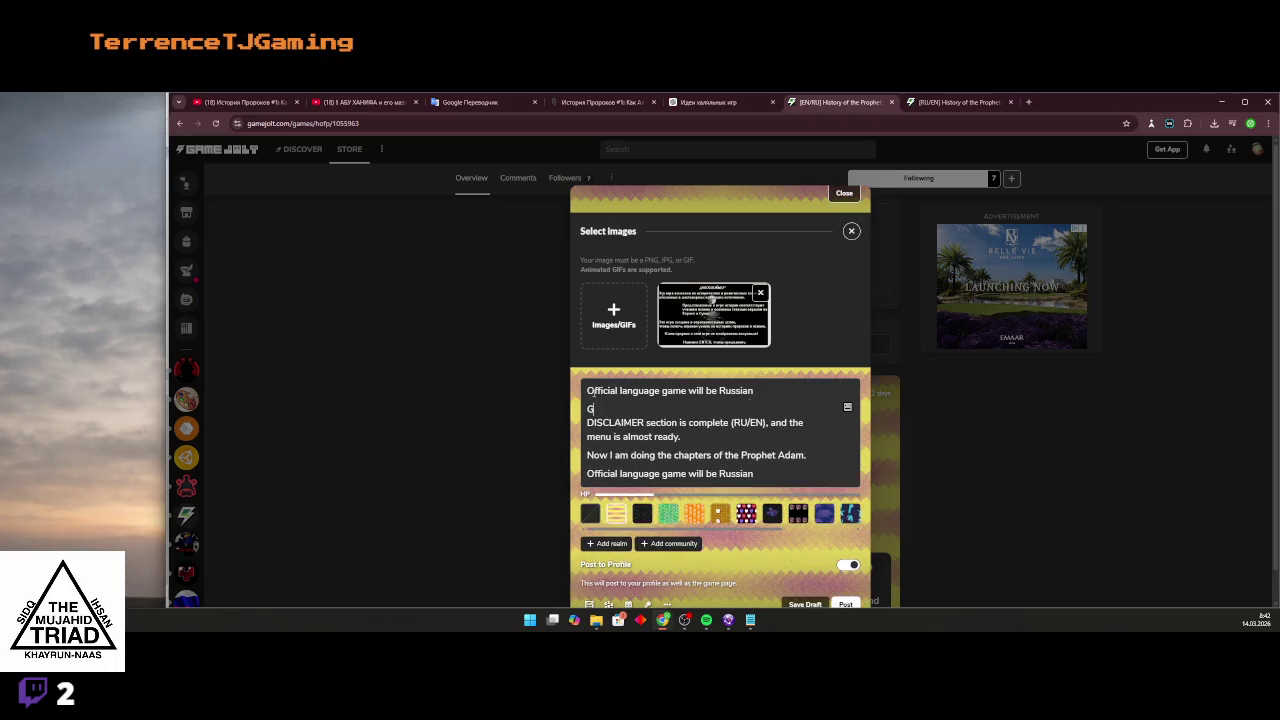
pyautogui.press('BackSpace')
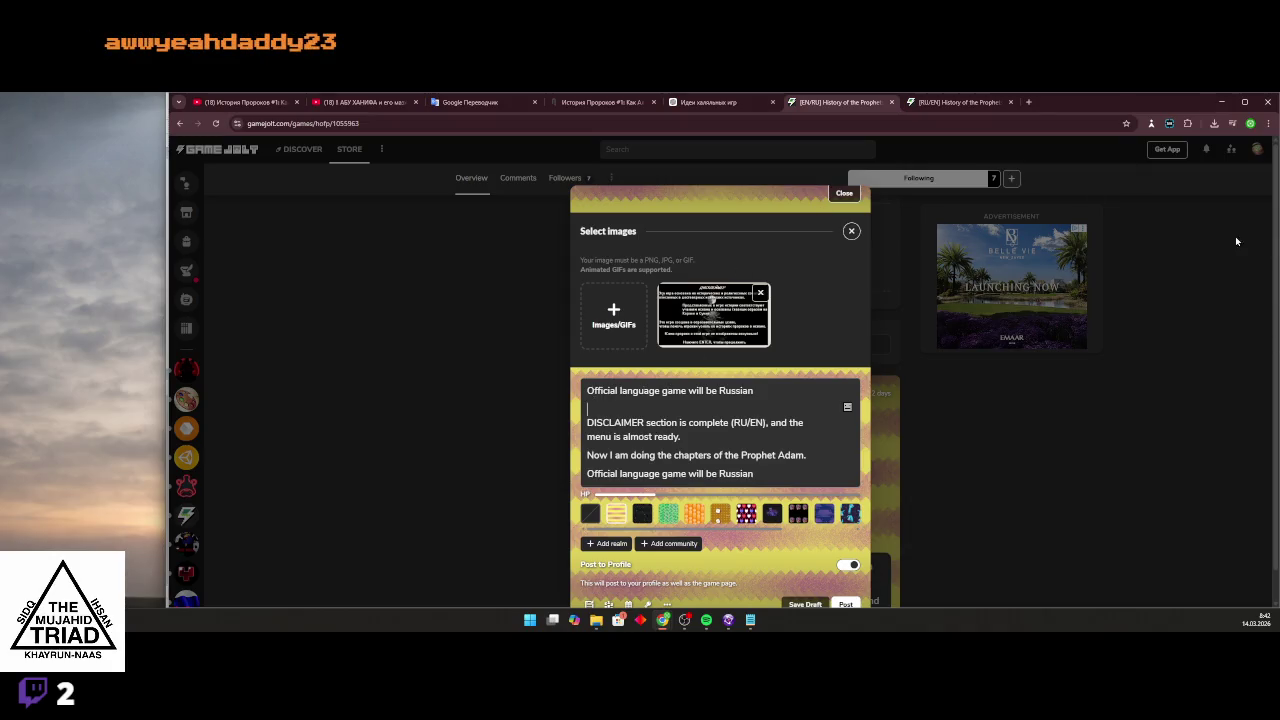
pyautogui.click(470, 102)
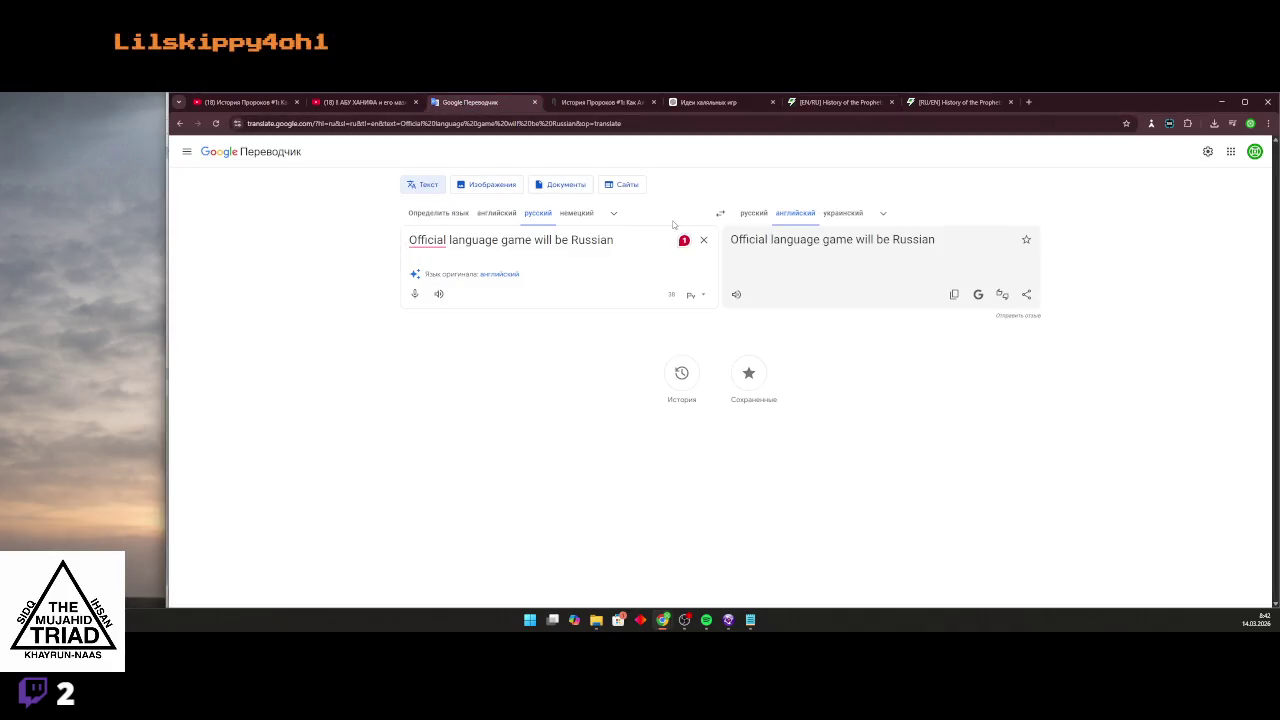
# Clear the translator and enter 'экран игры будет' to get 'the game screen will be'.
pyautogui.click(710, 240)
pyautogui.write('экр')
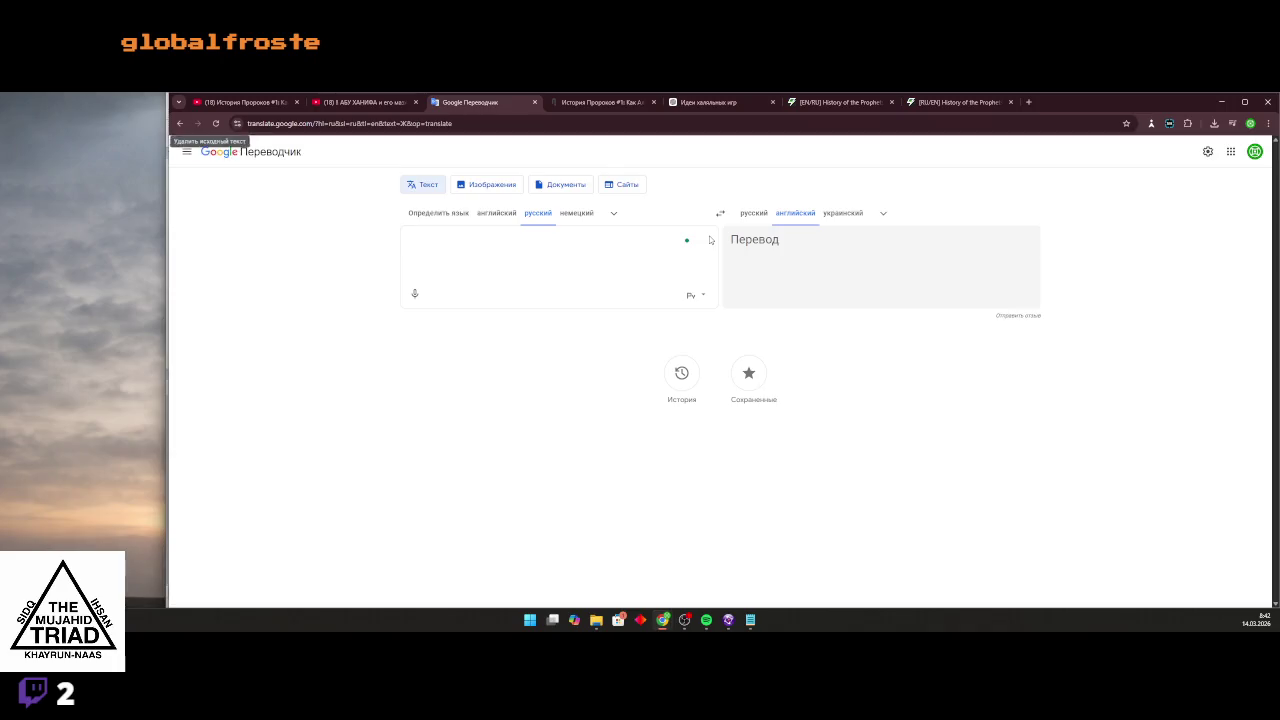
pyautogui.write('ан и')
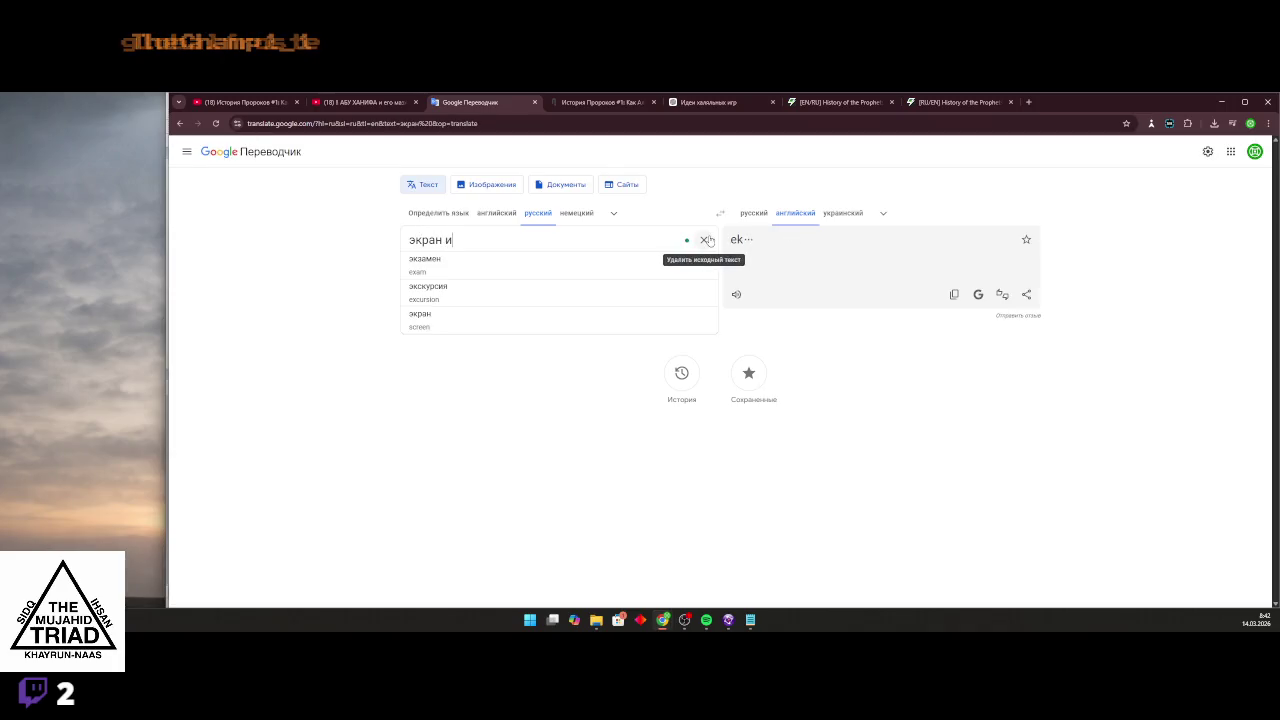
pyautogui.write('гры будет')
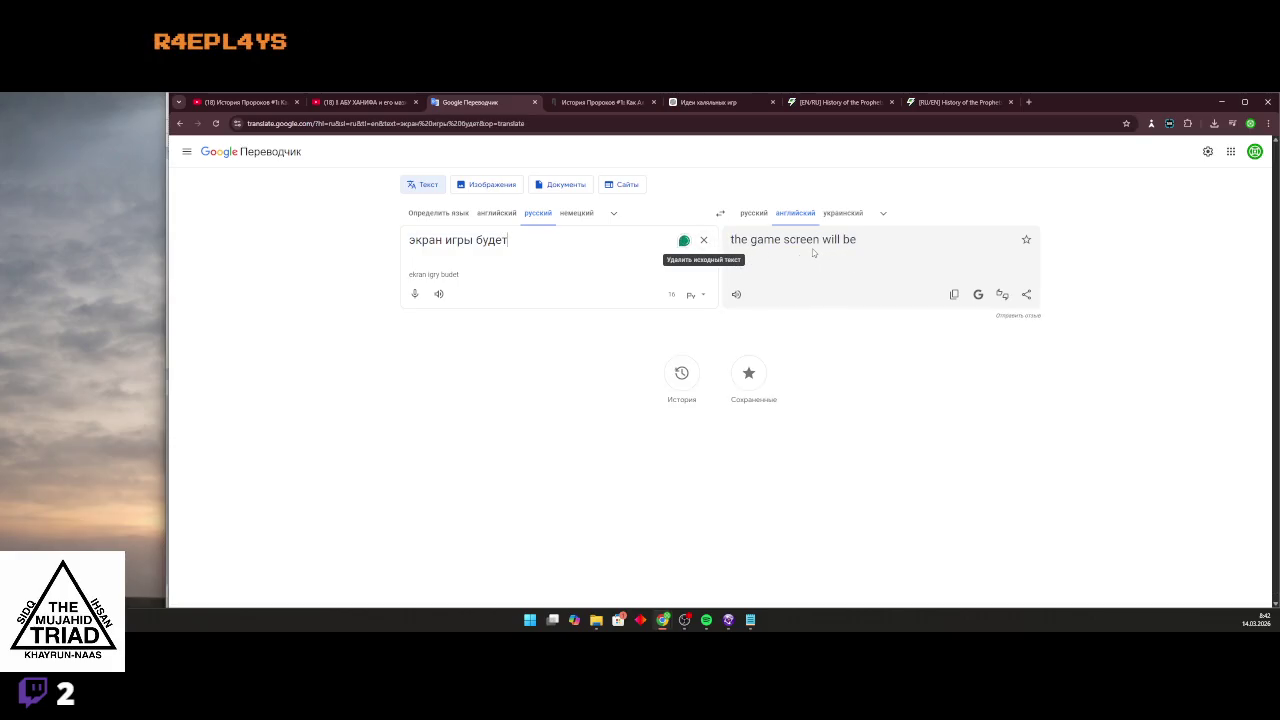
# Add the line 'Game Screen will be 1280x720' and remove the blank line before DISCLAIMER.
pyautogui.click(942, 104)
pyautogui.click(818, 103)
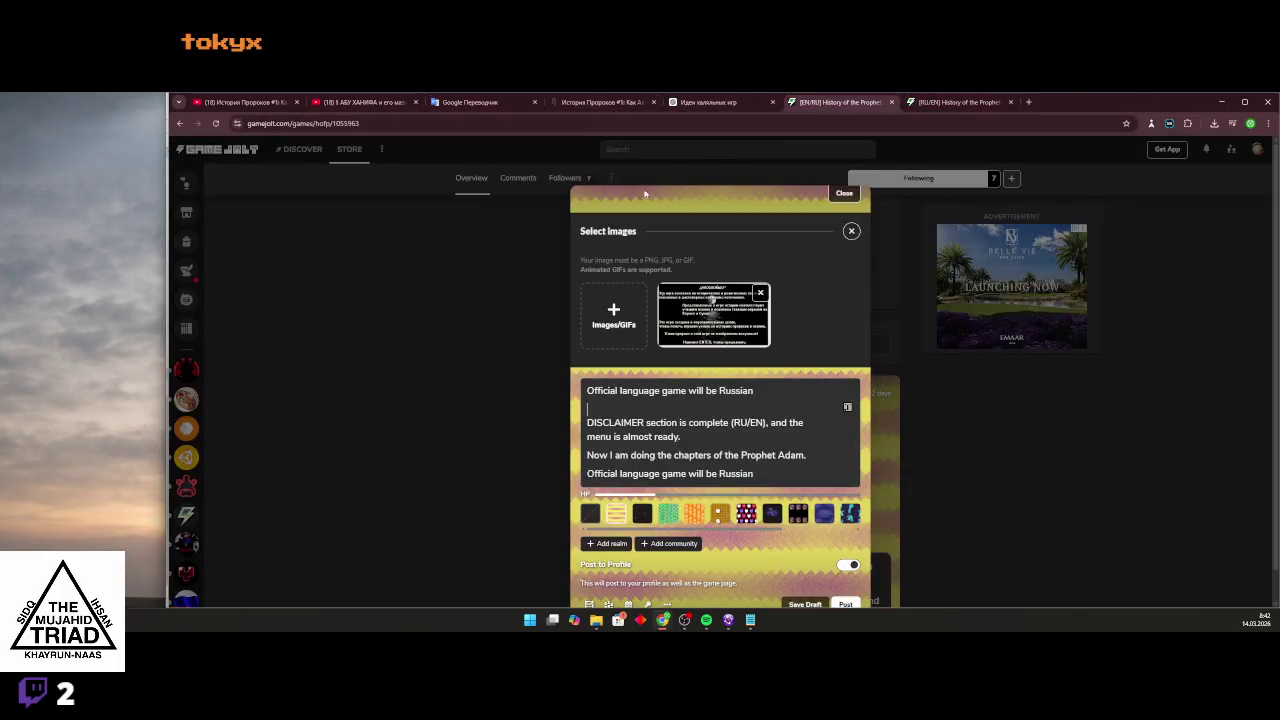
pyautogui.write('GA')
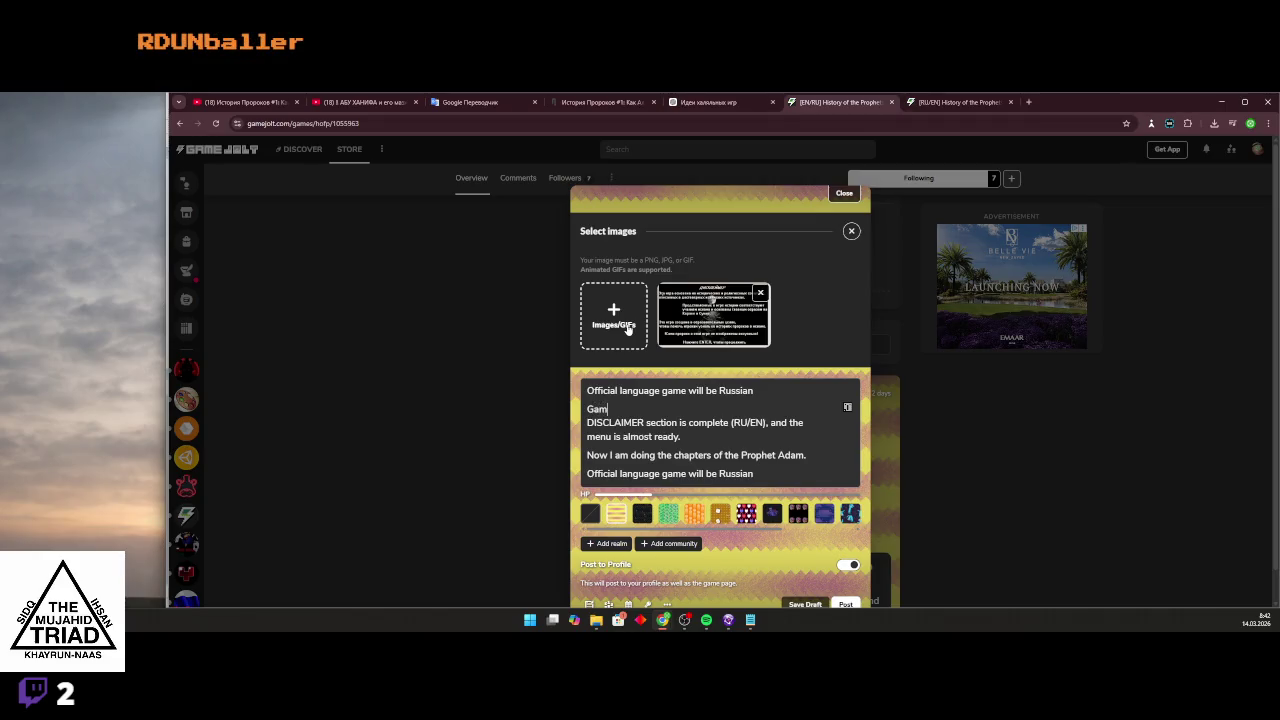
pyautogui.write('re')
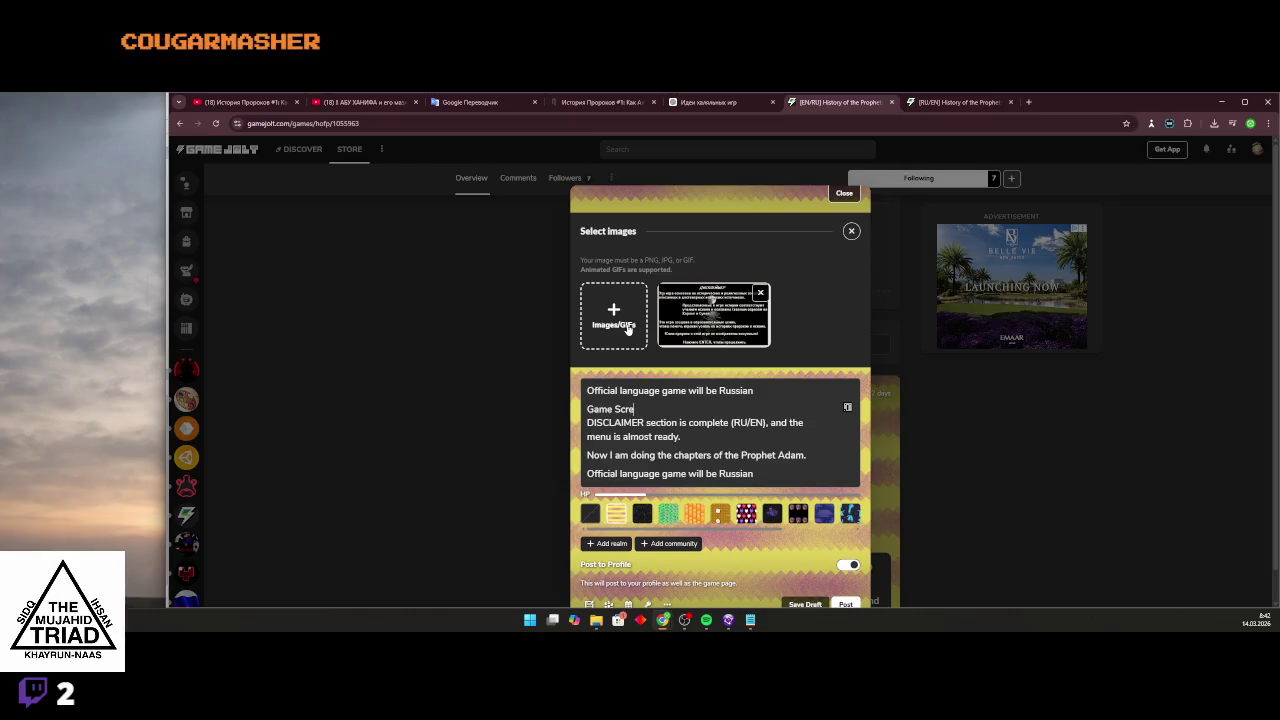
pyautogui.write('anan will be 1280x7')
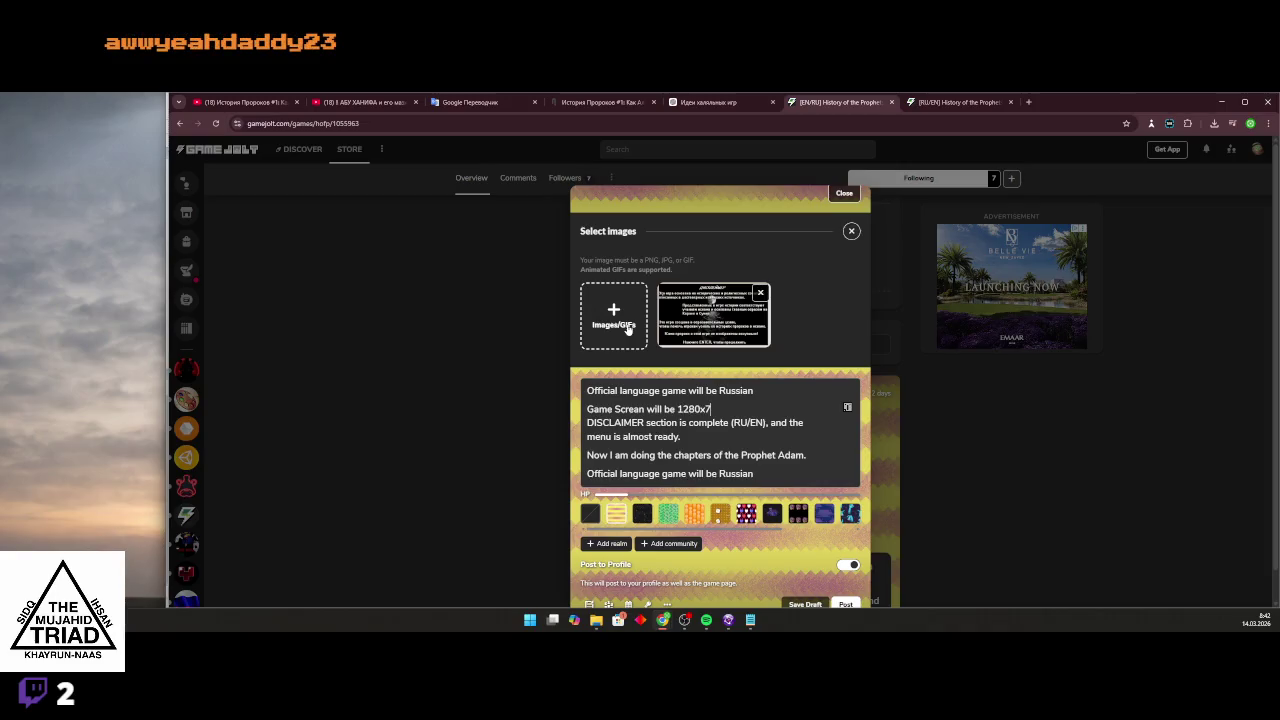
pyautogui.write('20')
pyautogui.press('Return')
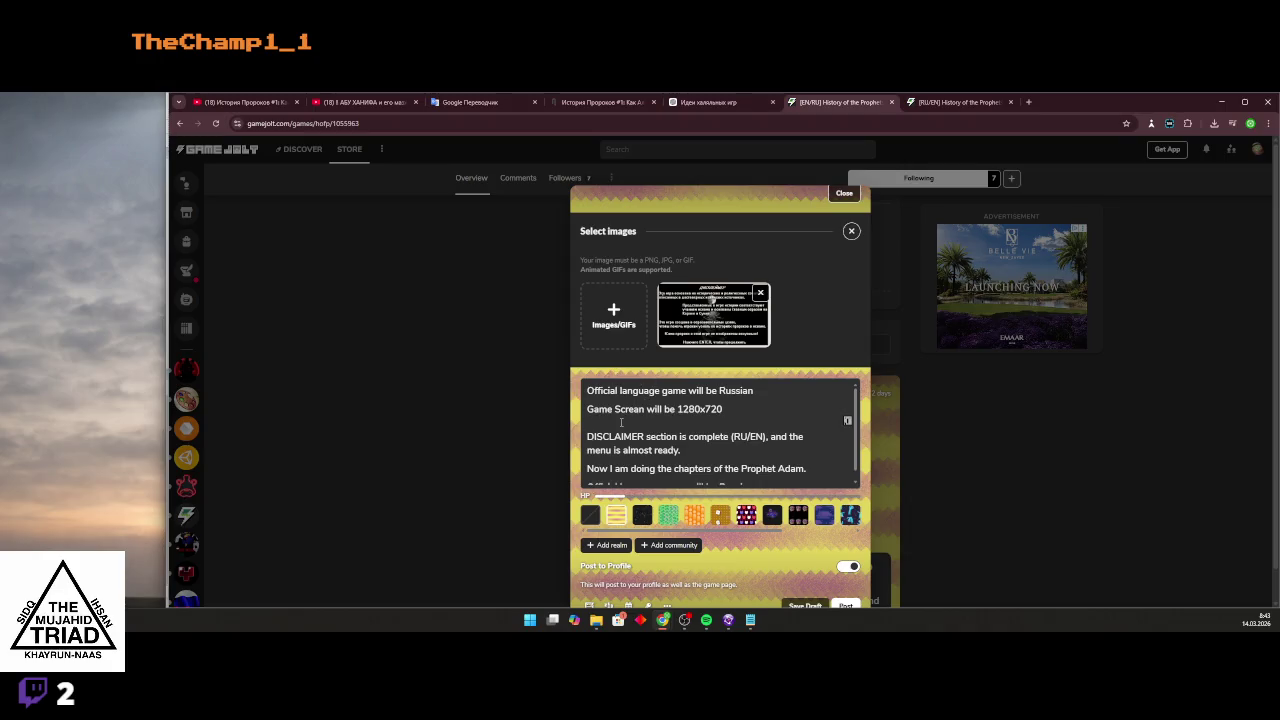
pyautogui.press('Down')
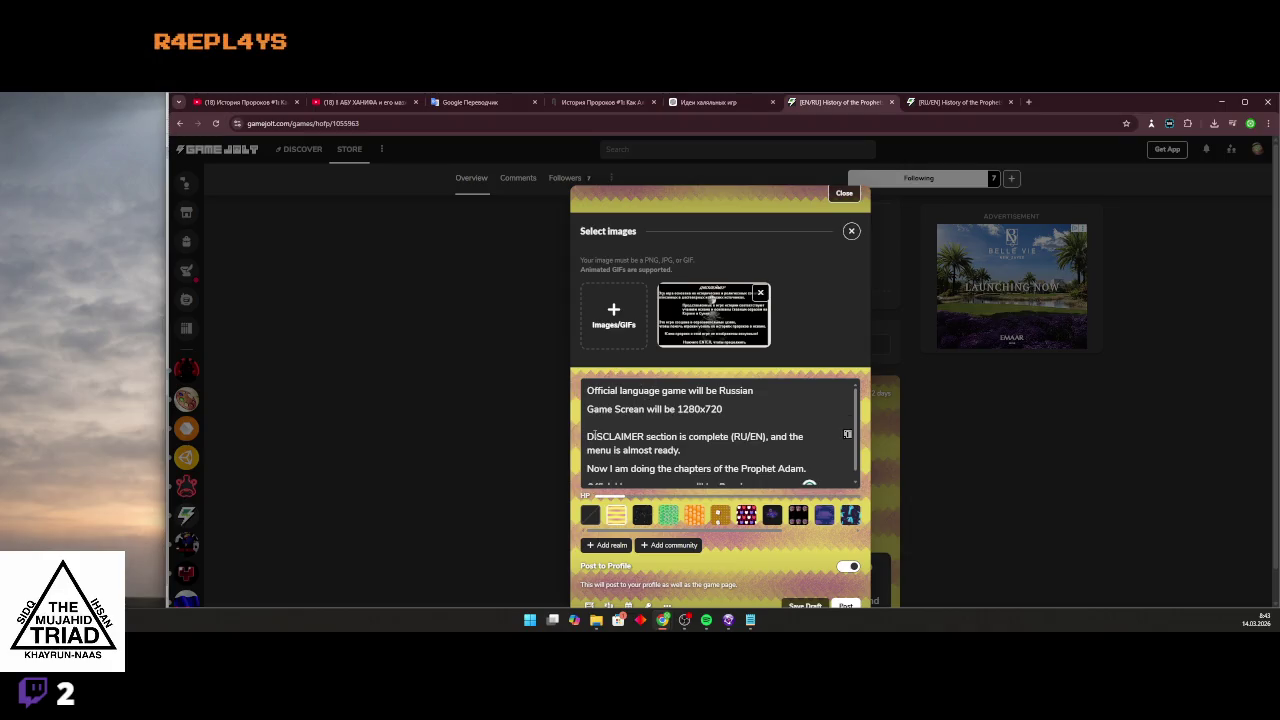
pyautogui.press('BackSpace')
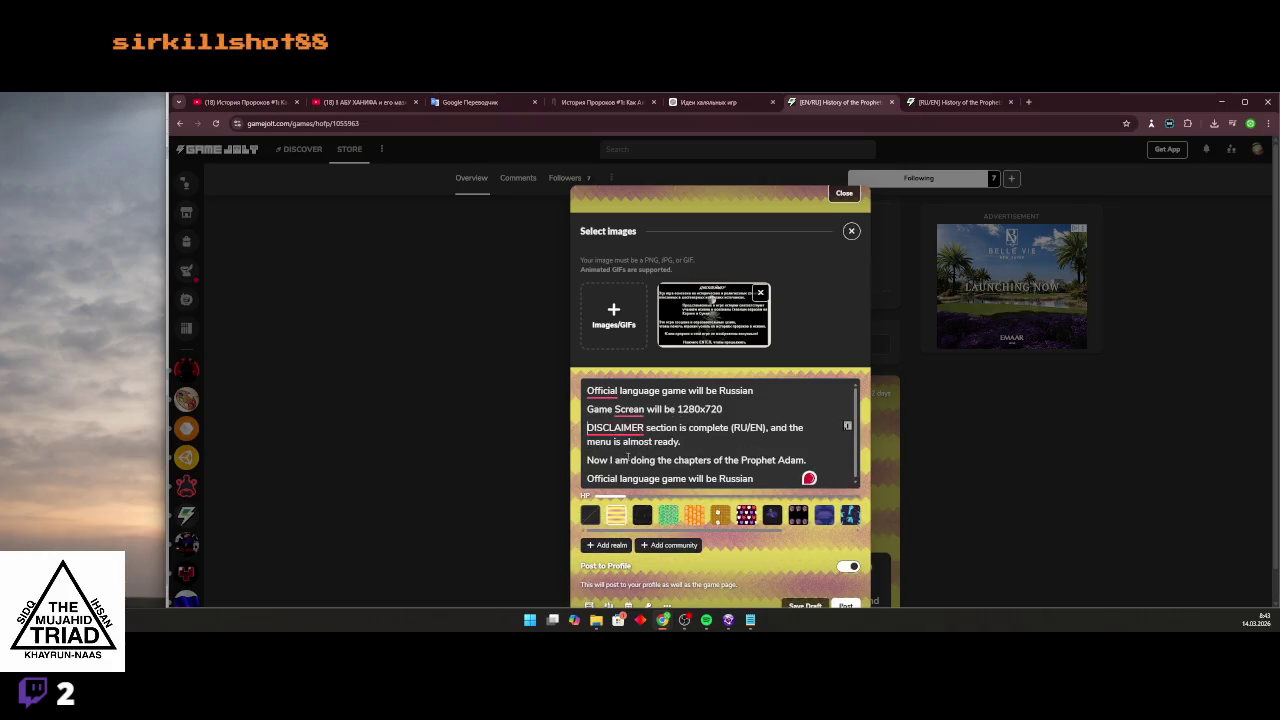
# Accept Grammarly's 'Screen' spelling fix, dismiss the article suggestion, and add a trailing empty line.
pyautogui.click(627, 410)
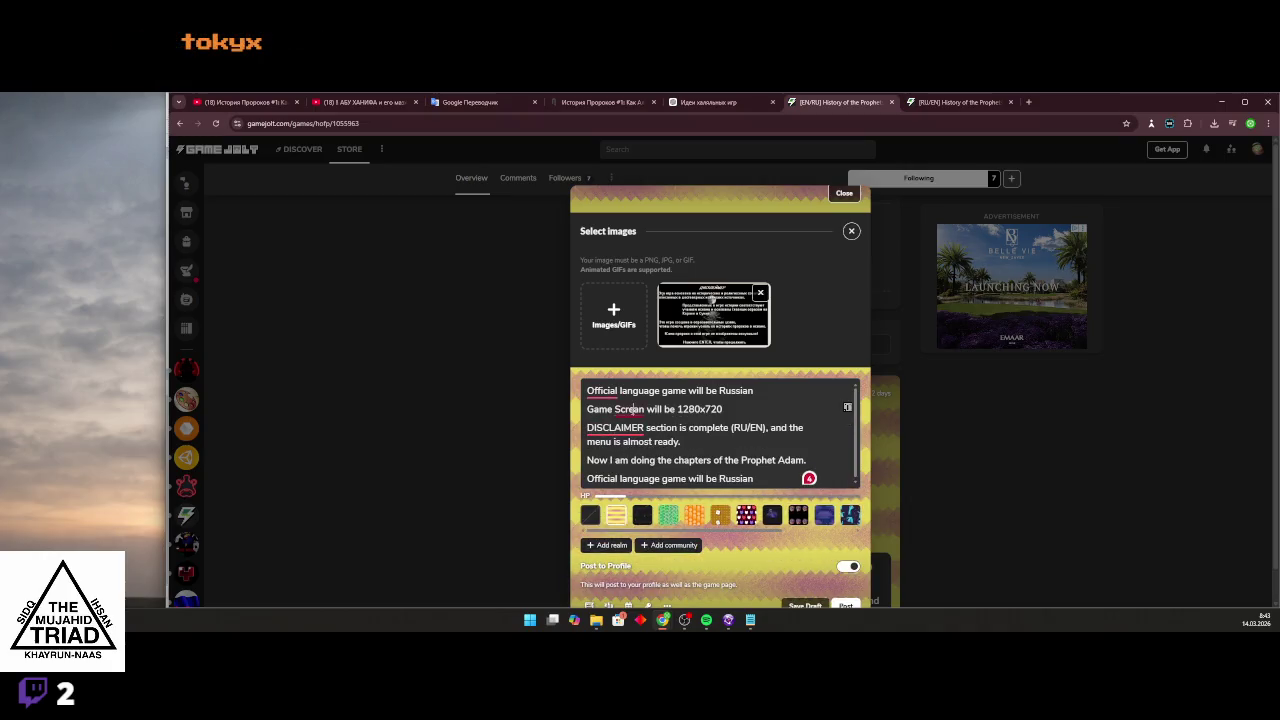
pyautogui.click(617, 437)
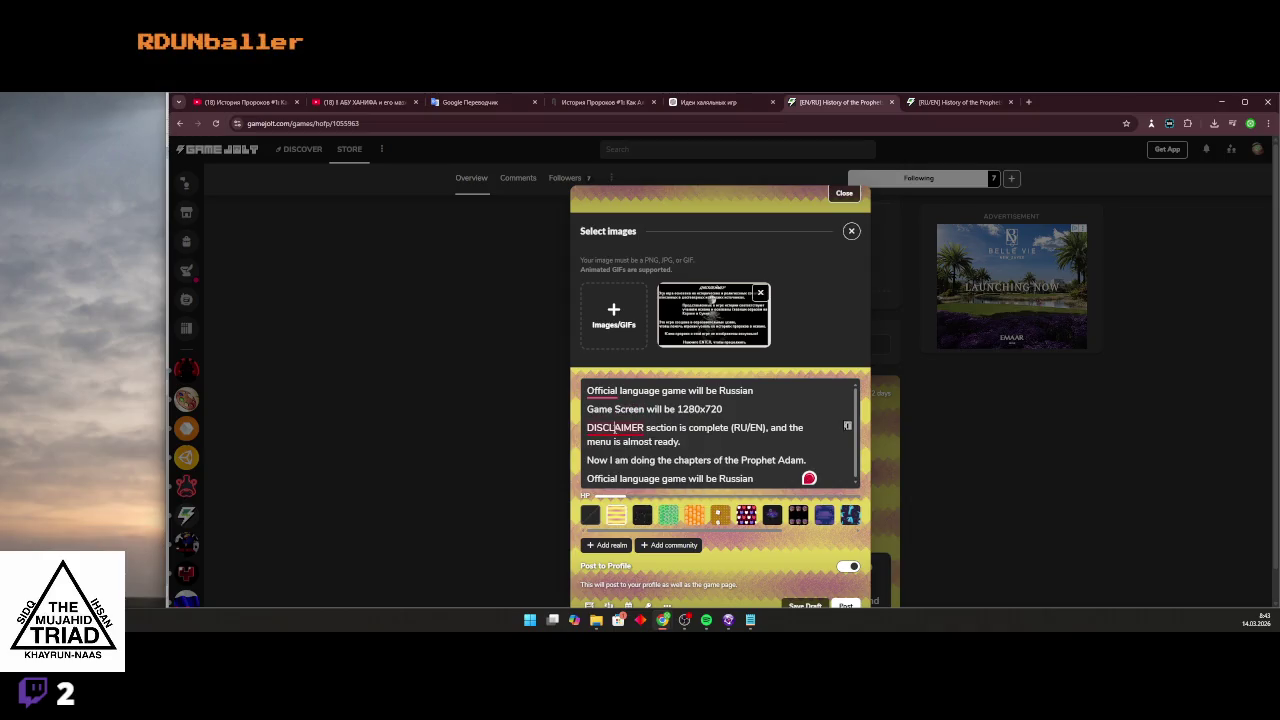
pyautogui.click(605, 391)
pyautogui.click(622, 428)
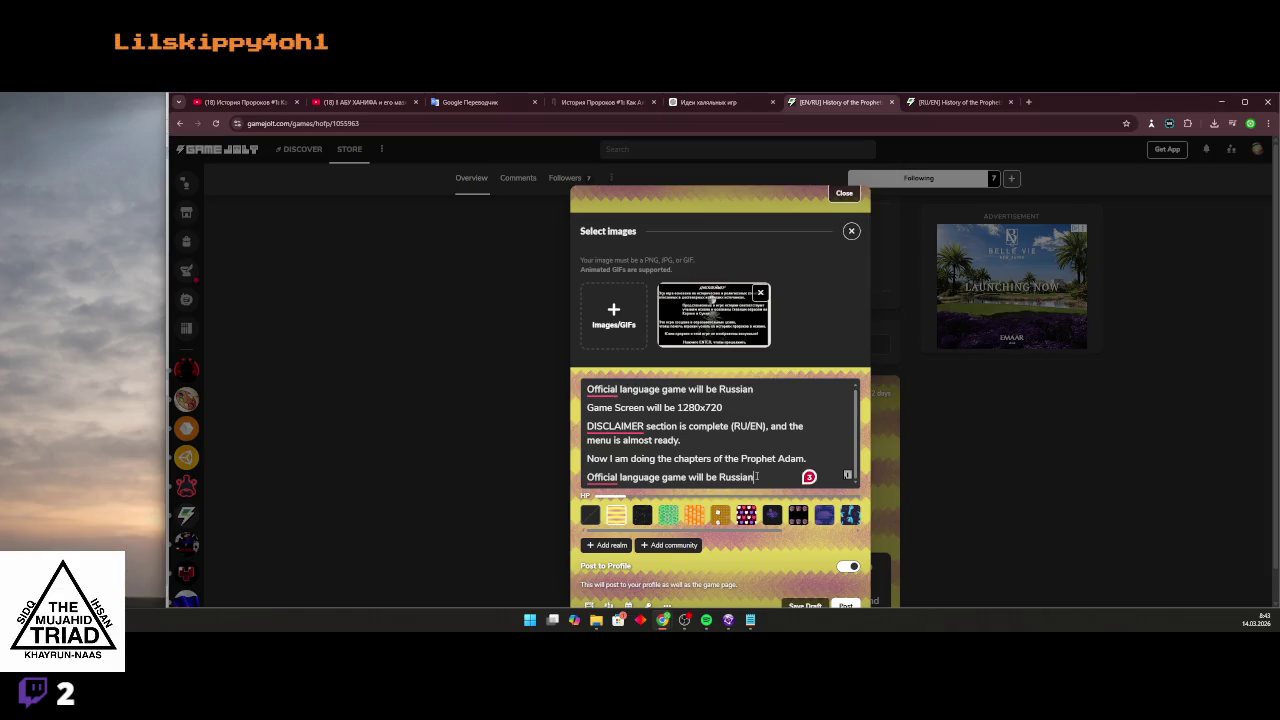
pyautogui.scroll(-2, 757, 476)
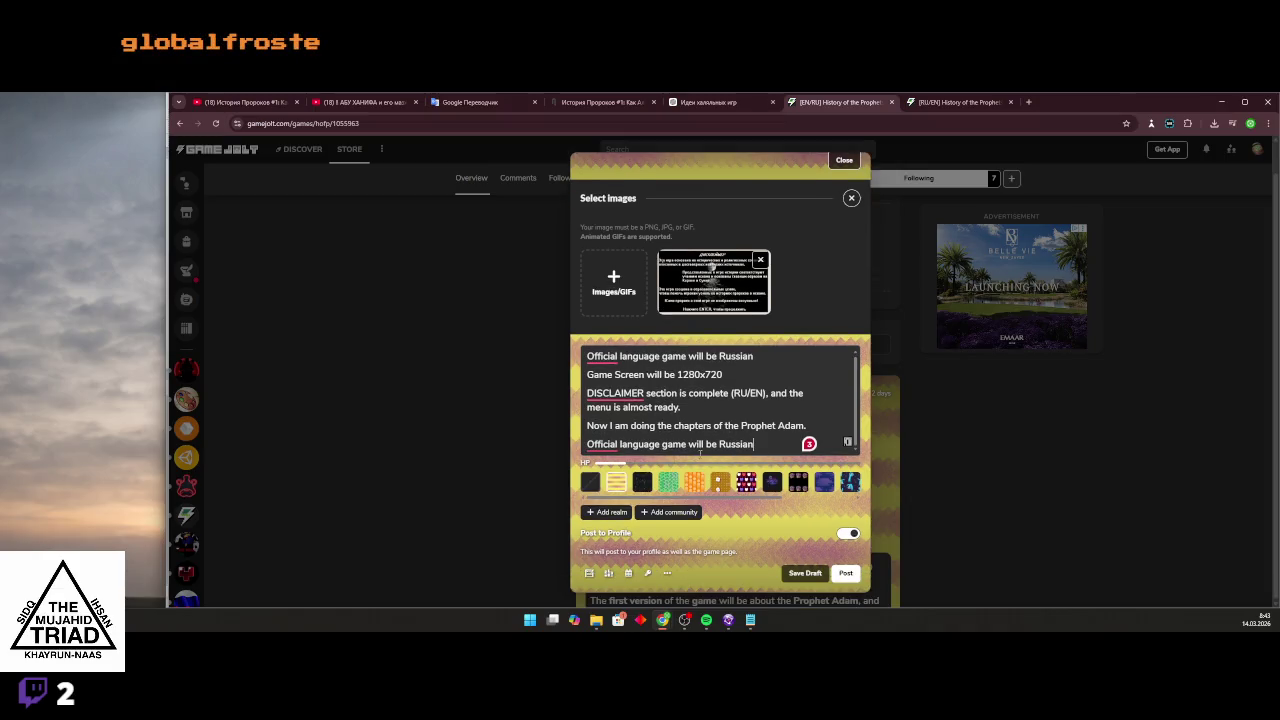
pyautogui.press('Return')
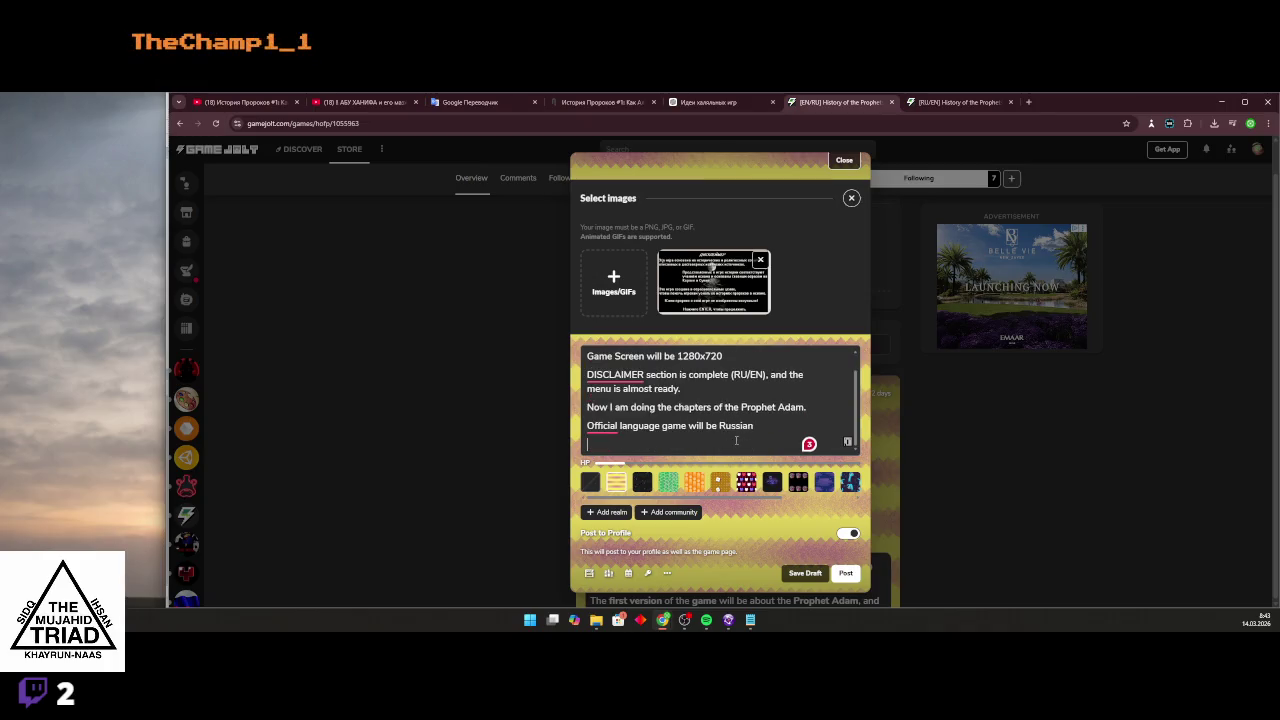
pyautogui.click(948, 103)
# Copy the 'read in Russian' line from the earlier post and paste it into the draft.
pyautogui.scroll(-3, 665, 407)
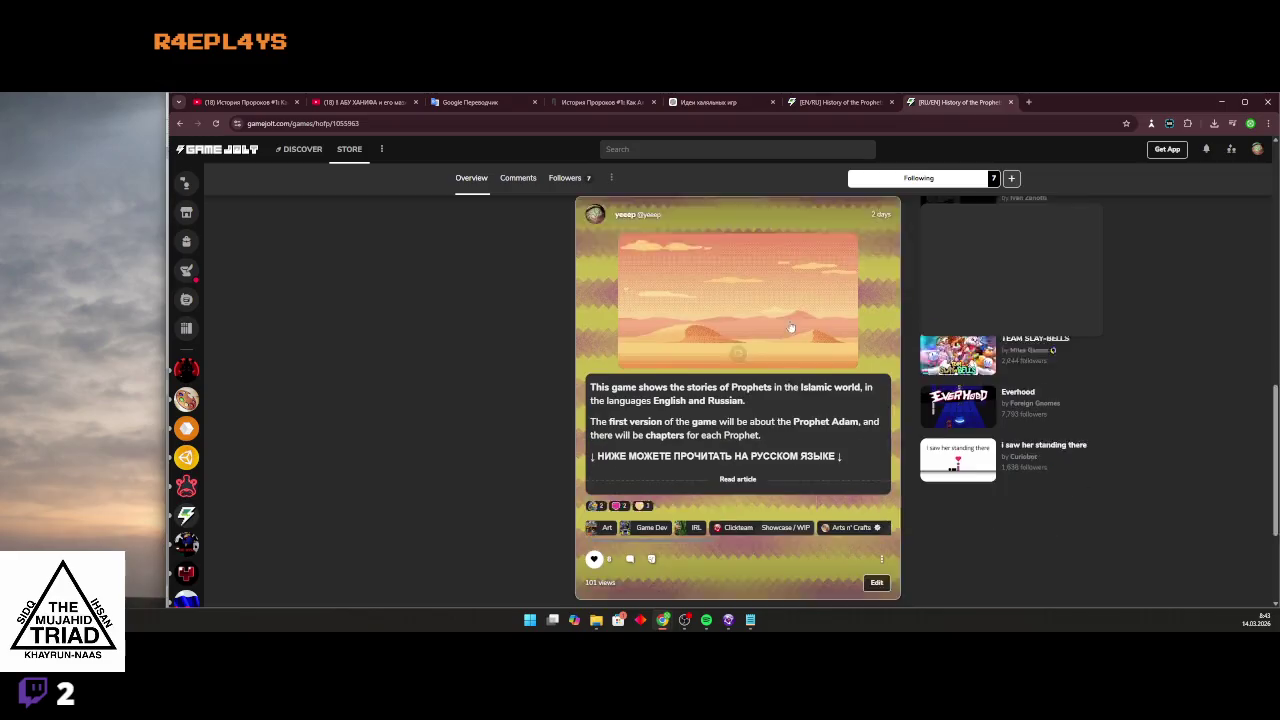
pyautogui.click(667, 407)
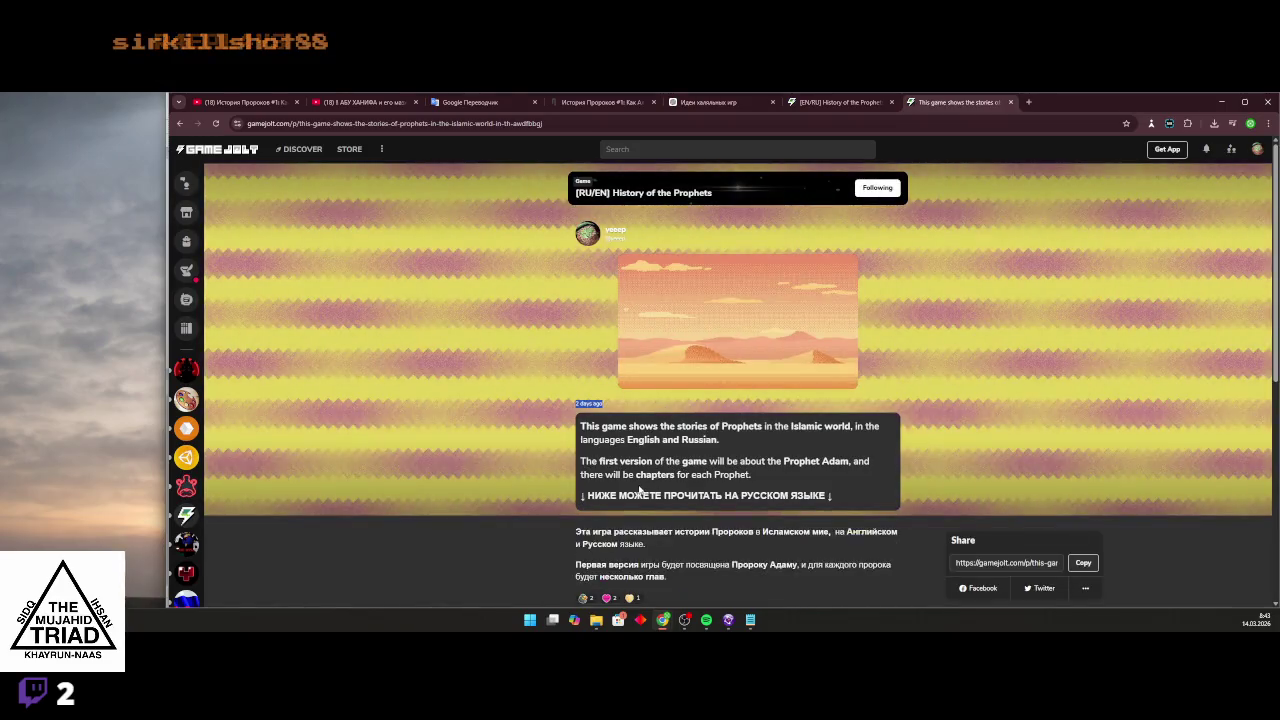
pyautogui.tripleClick(637, 495)
pyautogui.hotkey('ctrl', 'c')
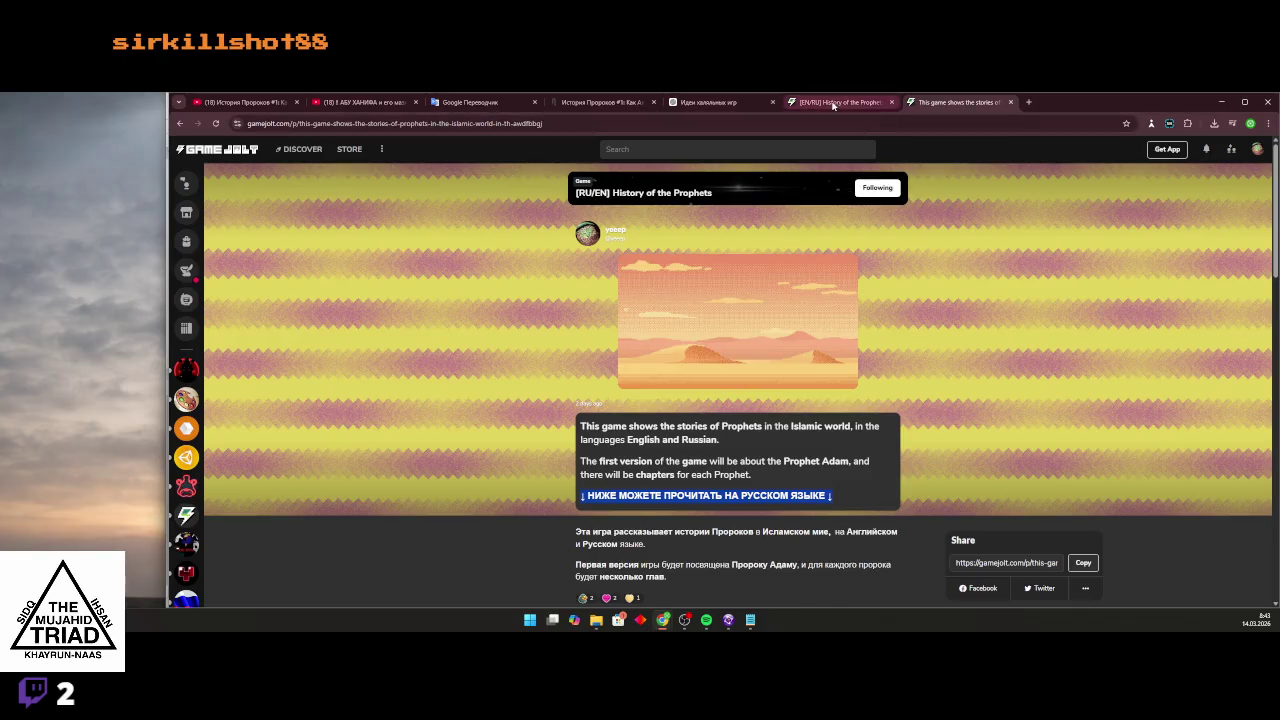
pyautogui.click(838, 102)
pyautogui.hotkey('ctrl', 'v')
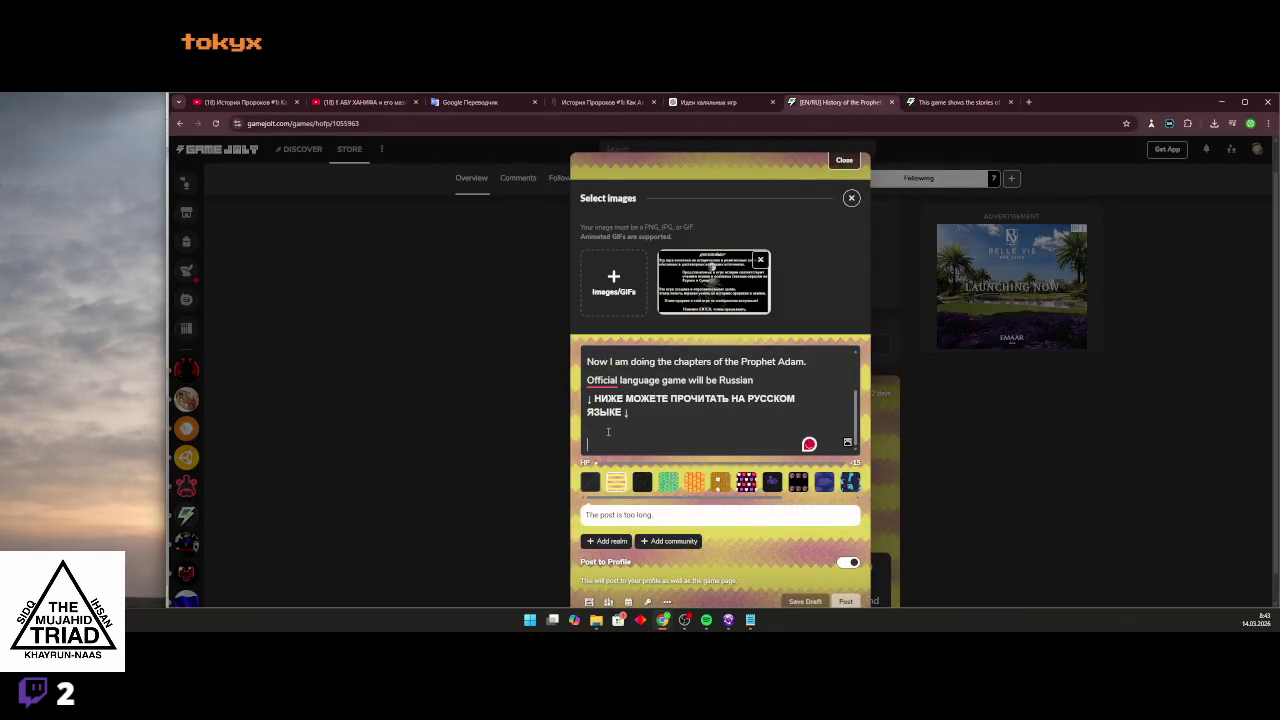
pyautogui.press('BackSpace')
pyautogui.press('BackSpace')
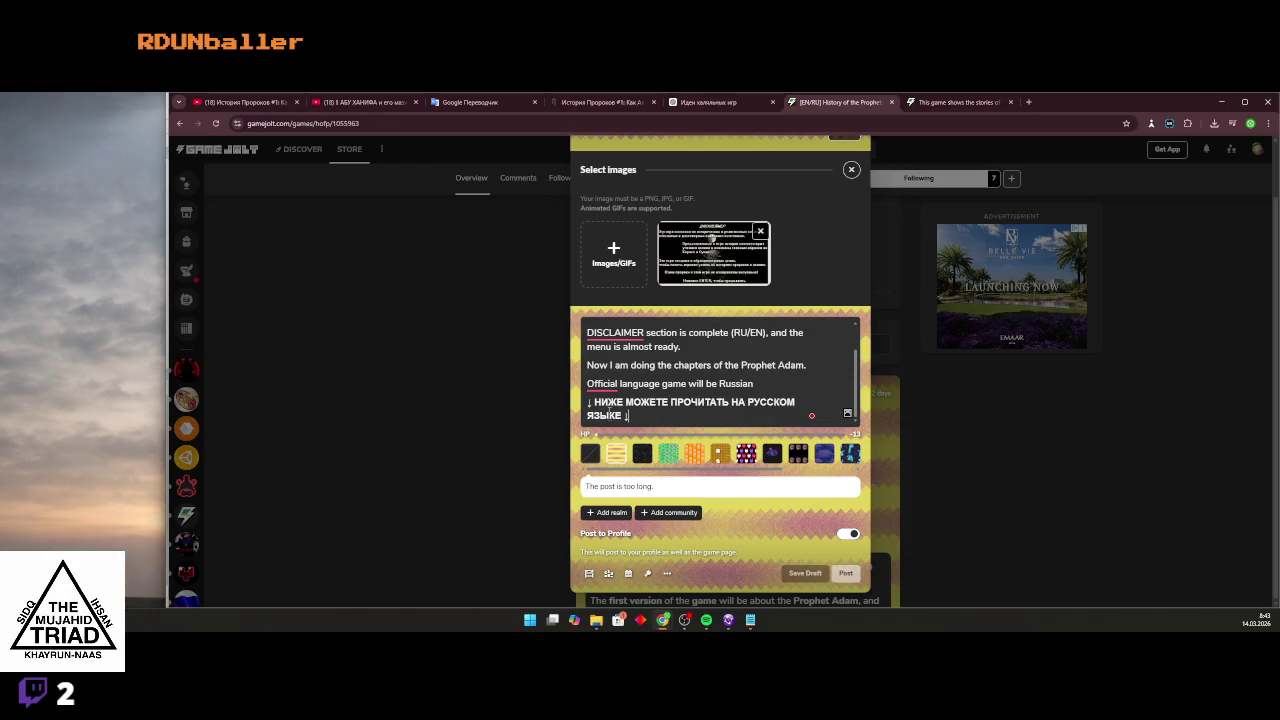
# Delete the words МОЖЕТЕ and ЯЗЫКЕ to bring the post under the character limit.
pyautogui.scroll(2, 609, 412)
pyautogui.click(733, 348)
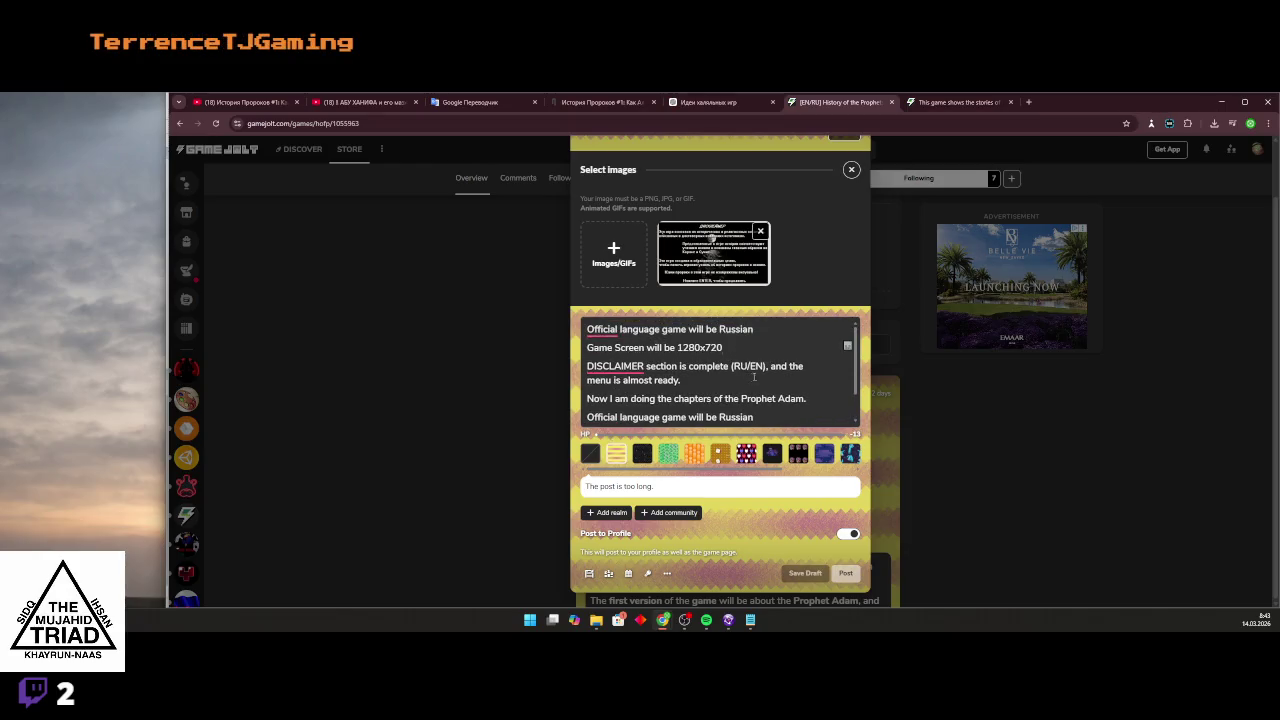
pyautogui.click(768, 366)
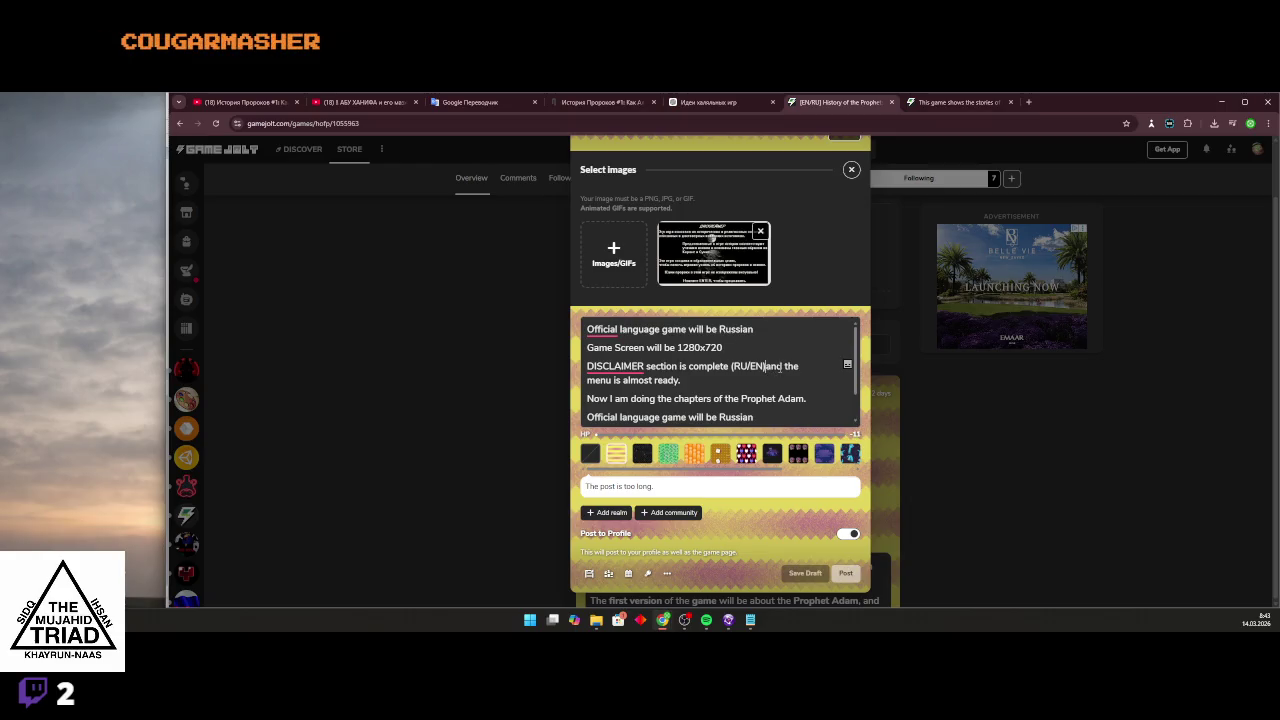
pyautogui.scroll(-2, 778, 369)
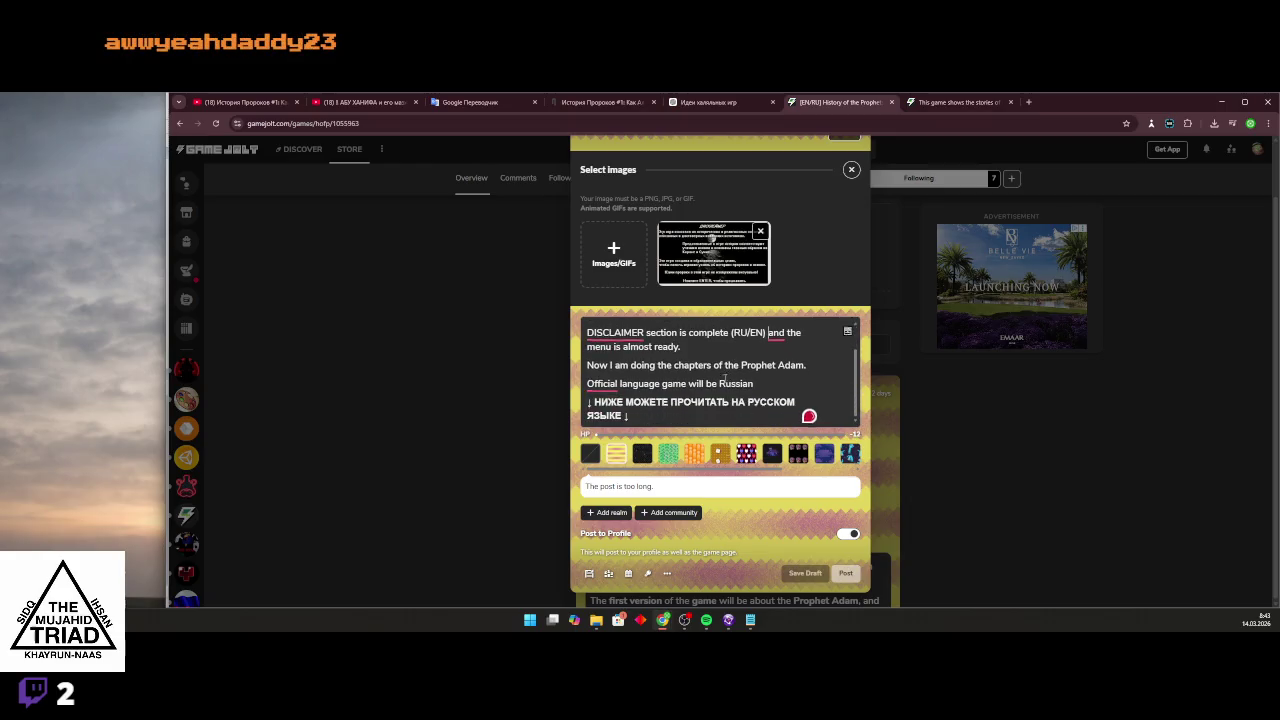
pyautogui.doubleClick(661, 402)
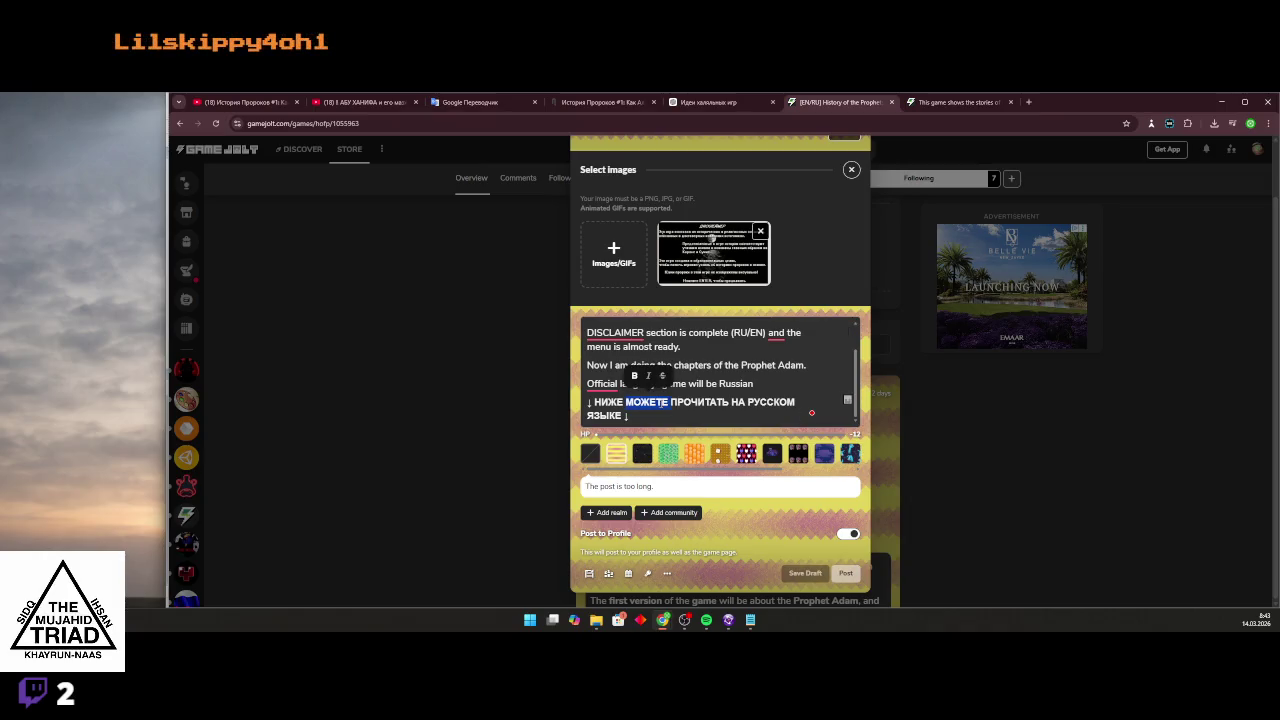
pyautogui.press('BackSpace')
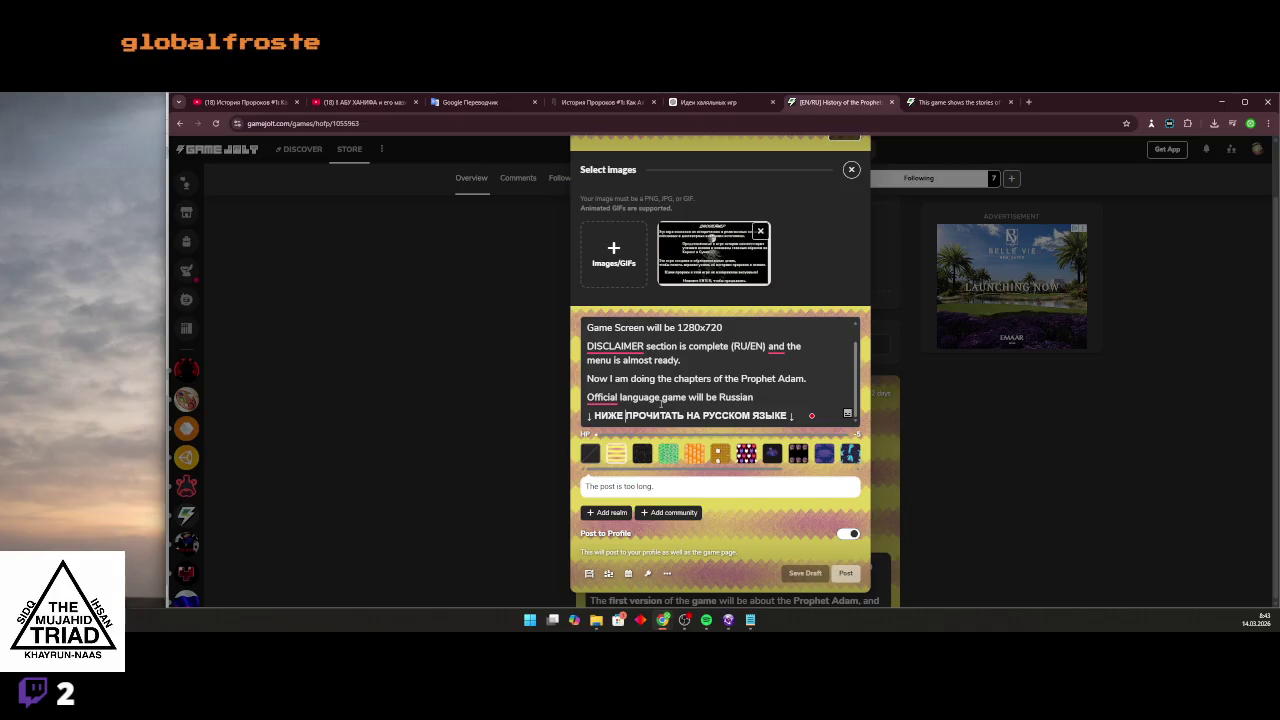
pyautogui.doubleClick(756, 414)
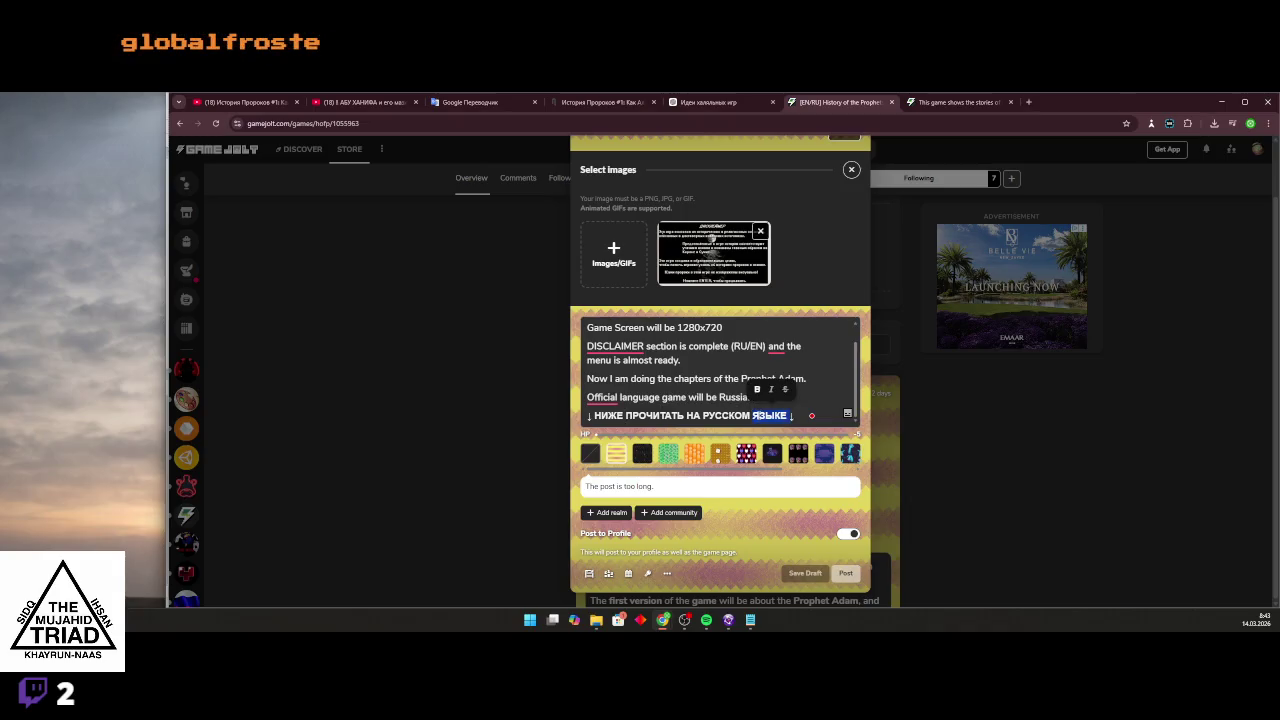
pyautogui.press('BackSpace')
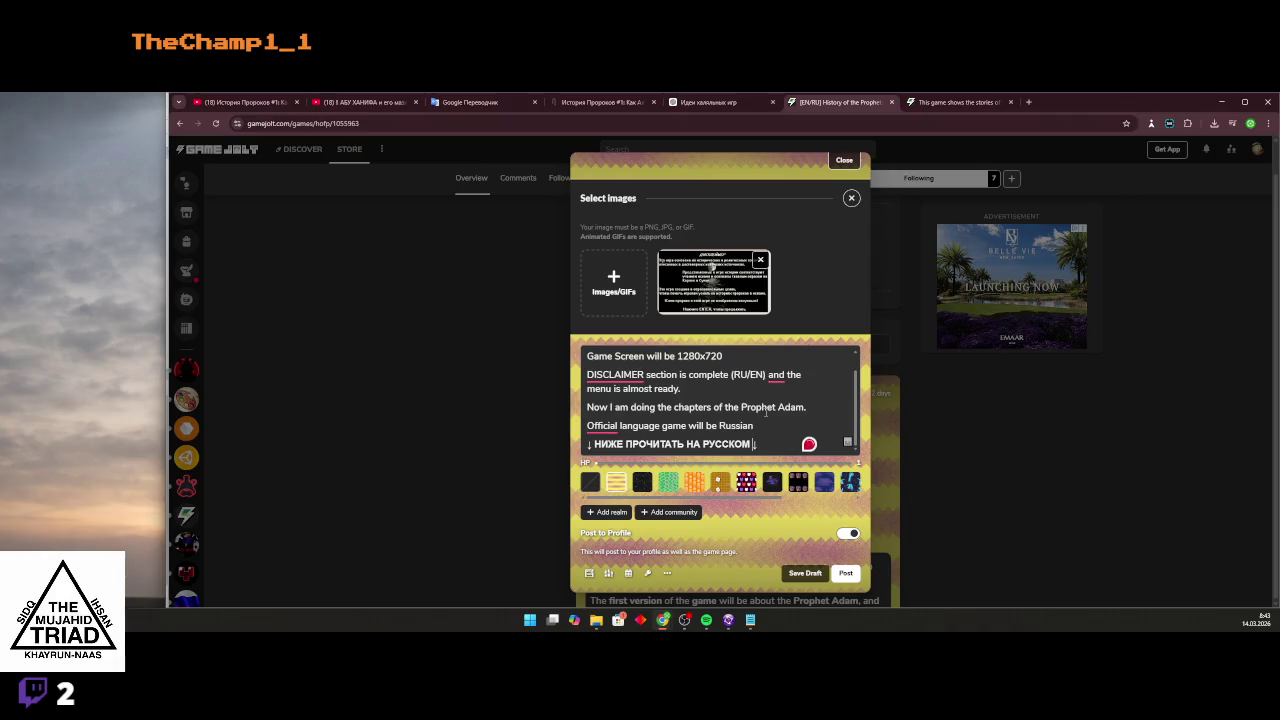
# Bold the phrase 'Official language' in the top line.
pyautogui.scroll(3, 614, 376)
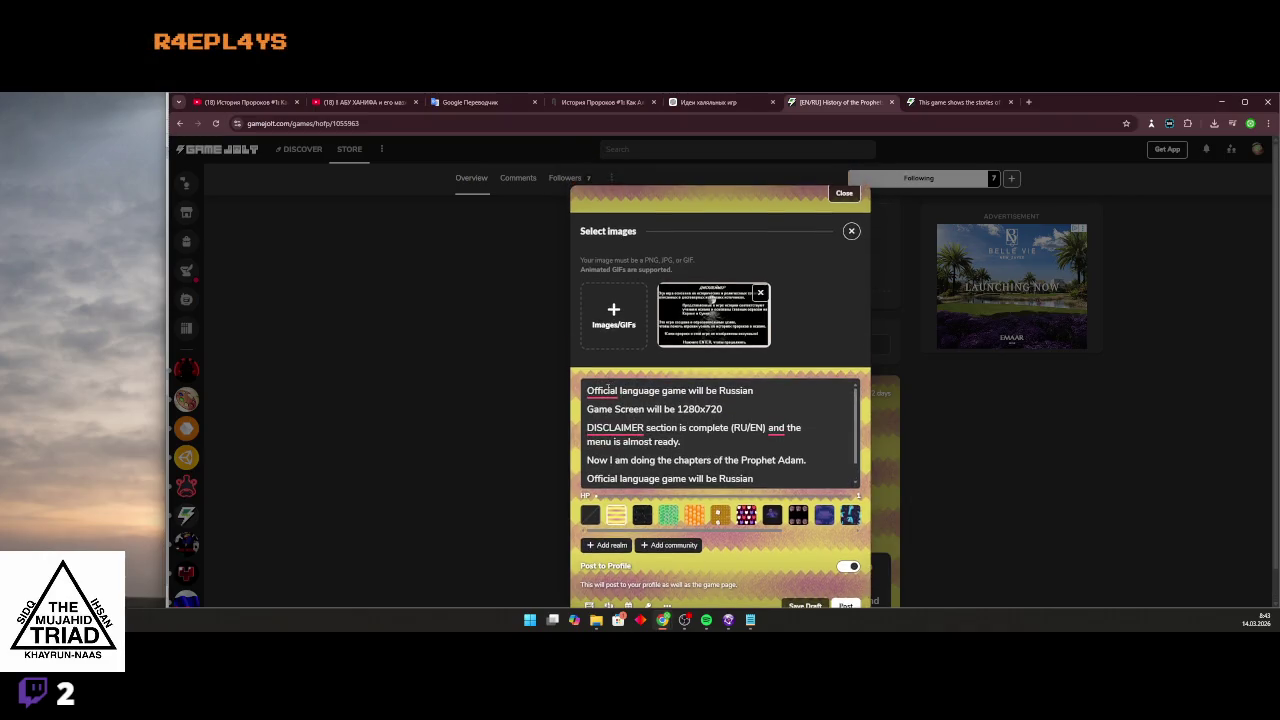
pyautogui.rightClick(608, 390)
pyautogui.moveTo(587, 390); pyautogui.dragTo(662, 390)
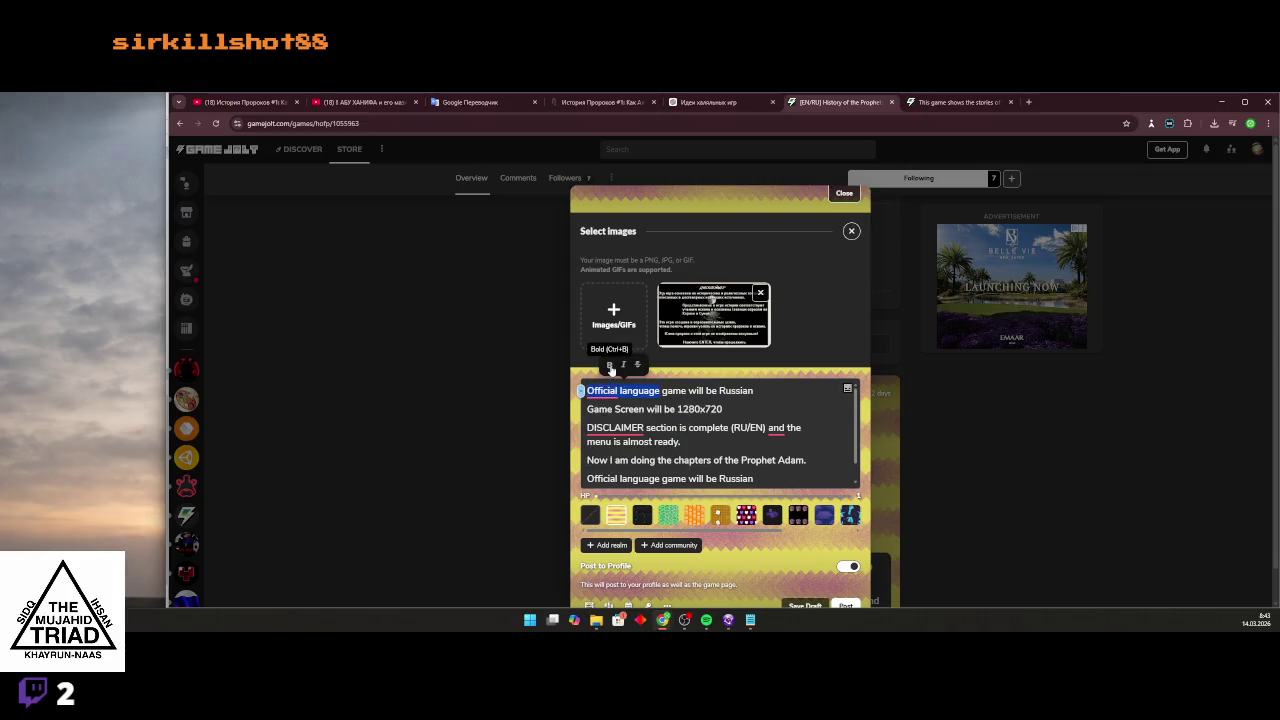
pyautogui.click(611, 364)
pyautogui.click(701, 390)
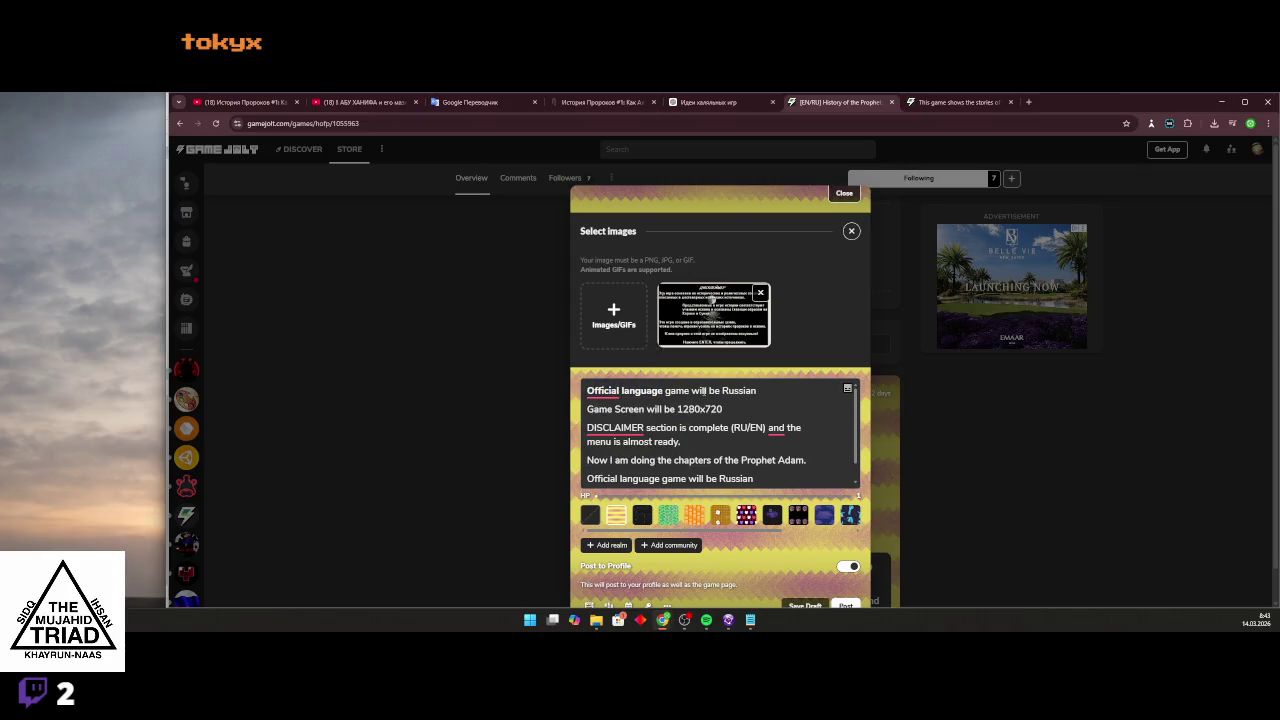
pyautogui.doubleClick(740, 390)
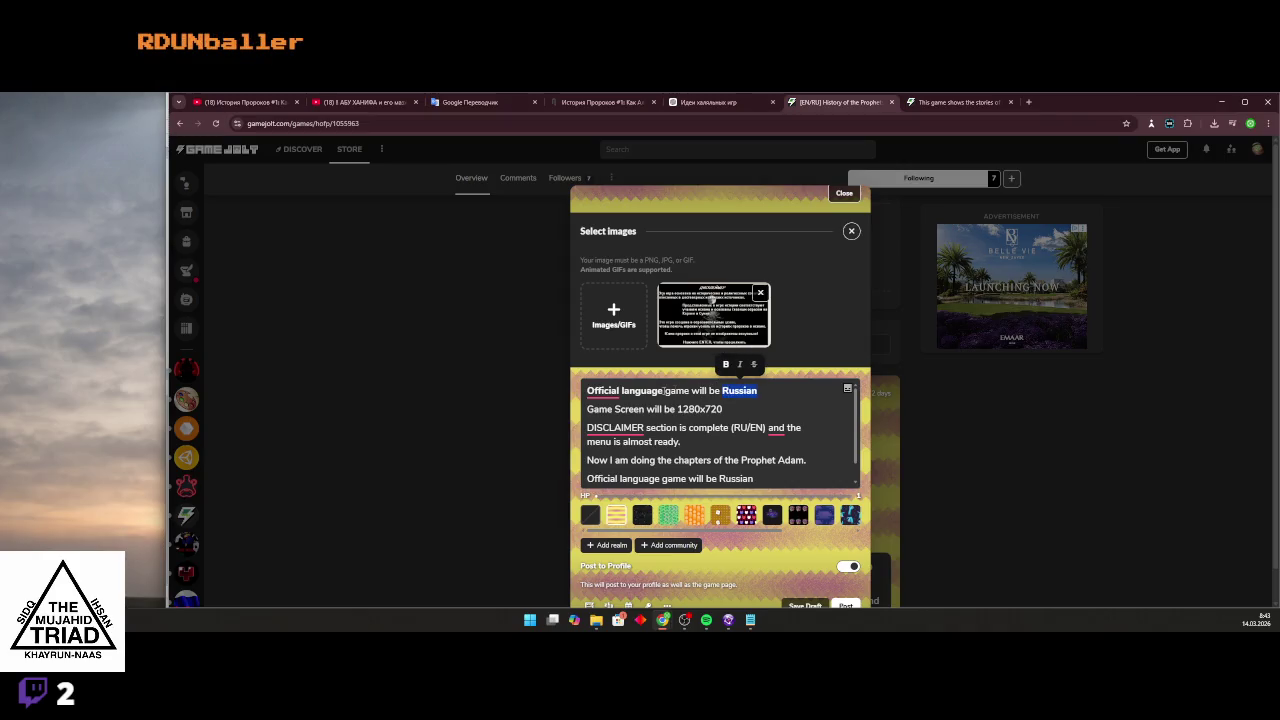
# Bold 'Game Screen', '1280x720', 'DISCLAIMER' and '(RU/EN)'.
pyautogui.moveTo(587, 409); pyautogui.dragTo(644, 409)
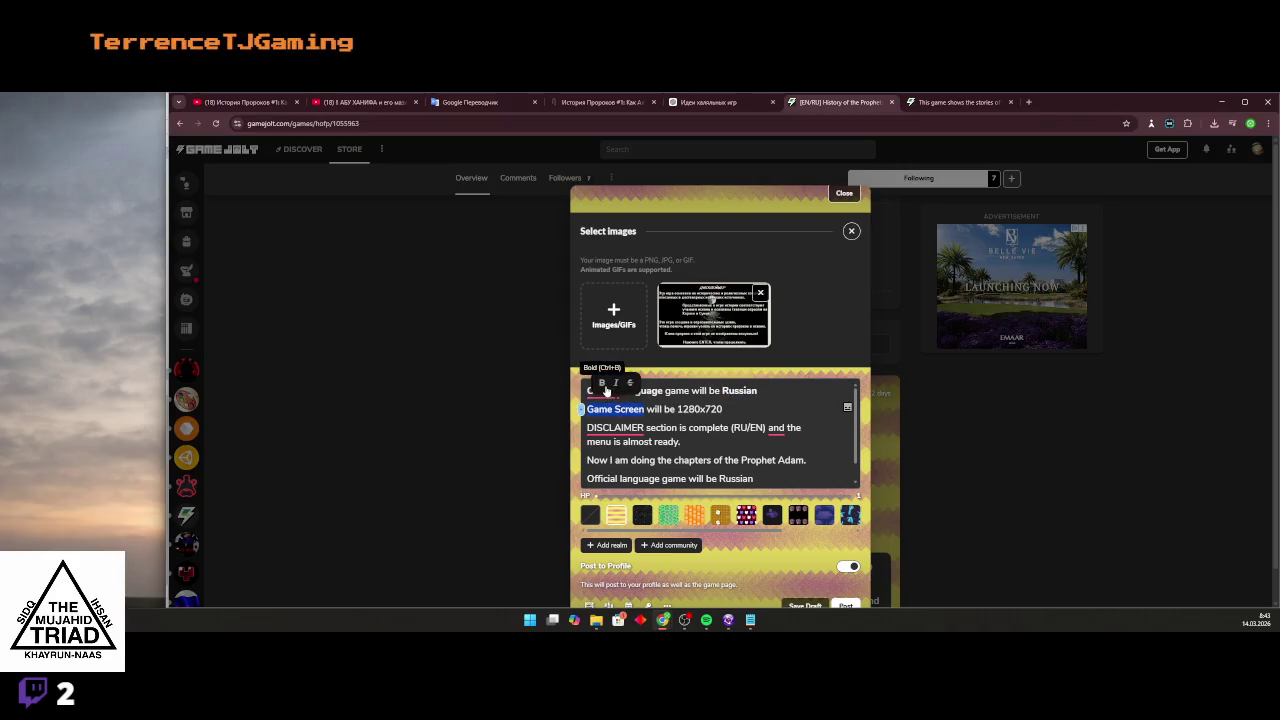
pyautogui.click(600, 380)
pyautogui.doubleClick(680, 409)
pyautogui.click(695, 382)
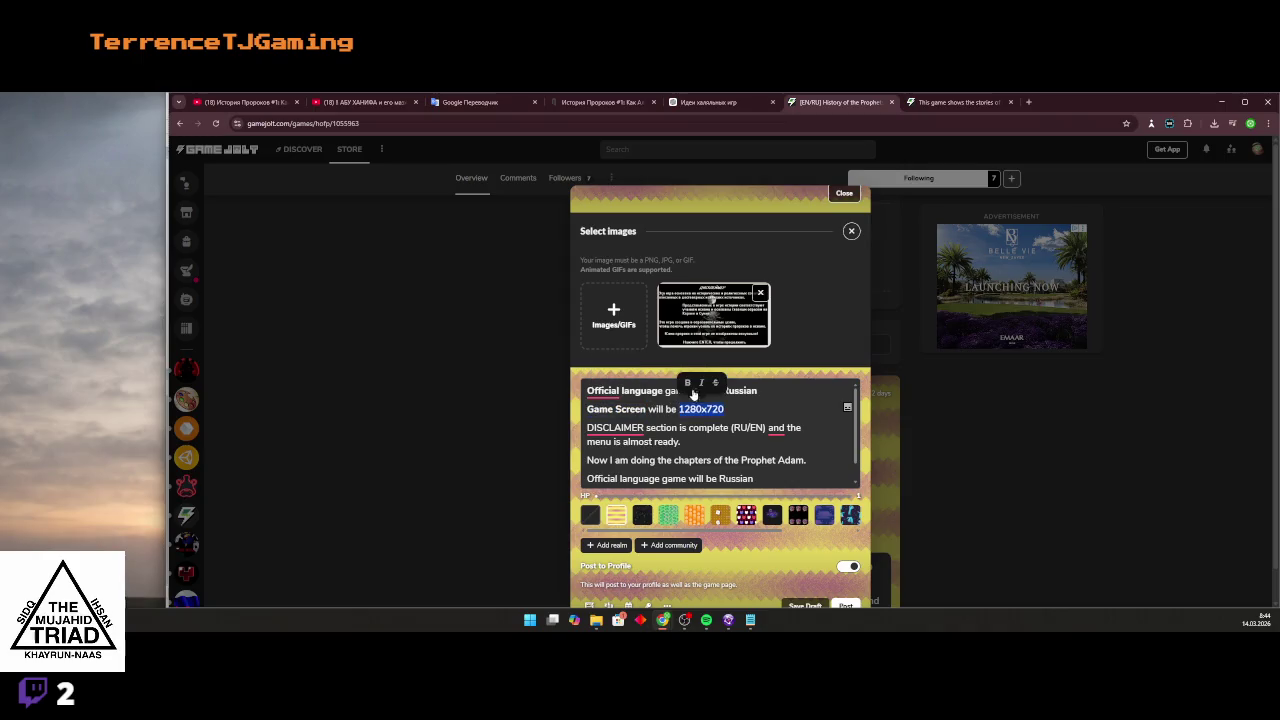
pyautogui.doubleClick(615, 428)
pyautogui.click(603, 401)
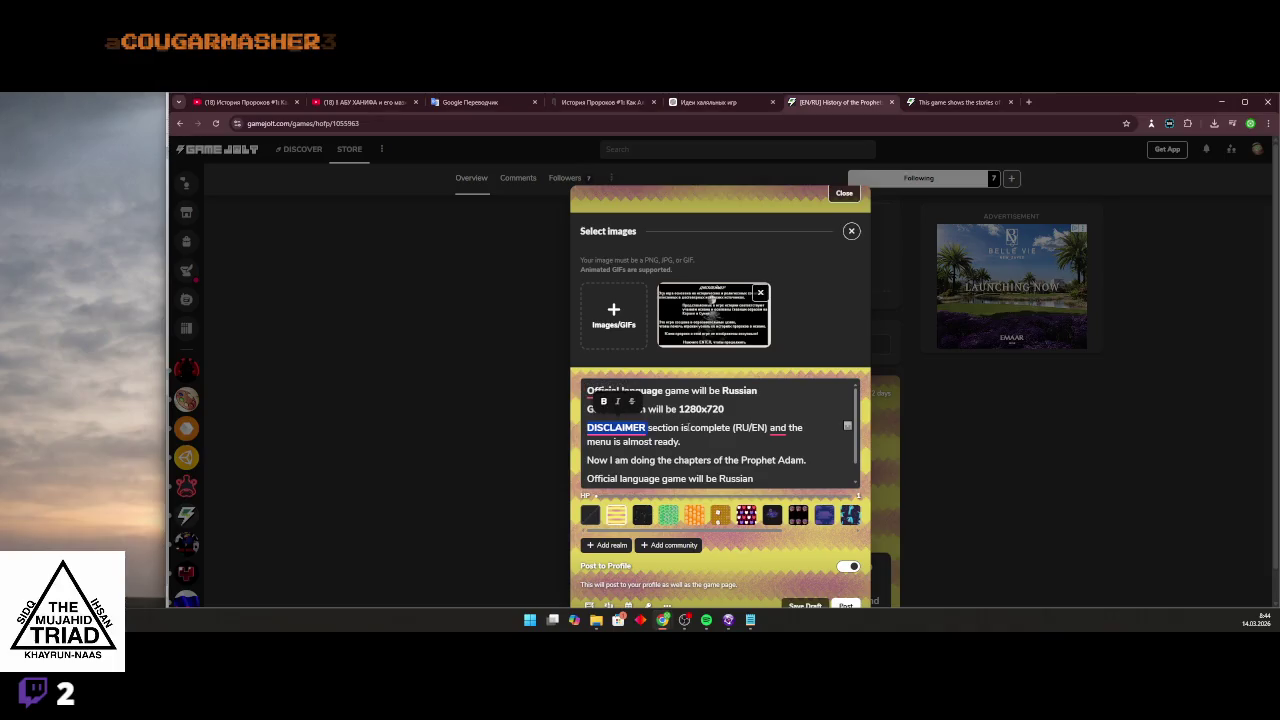
pyautogui.moveTo(733, 427); pyautogui.dragTo(769, 427)
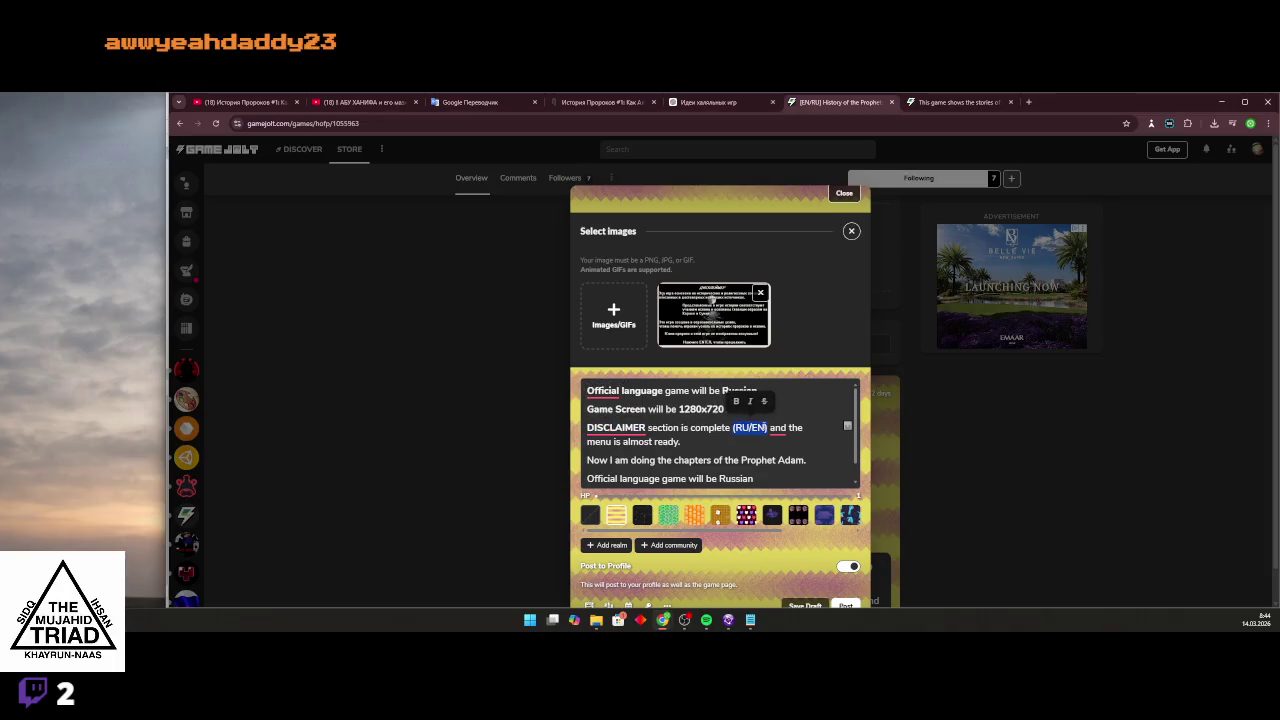
pyautogui.click(737, 401)
# Reword 'almost ready.' to 'almost done.' and delete 'I am' from the progress line.
pyautogui.doubleClick(600, 441)
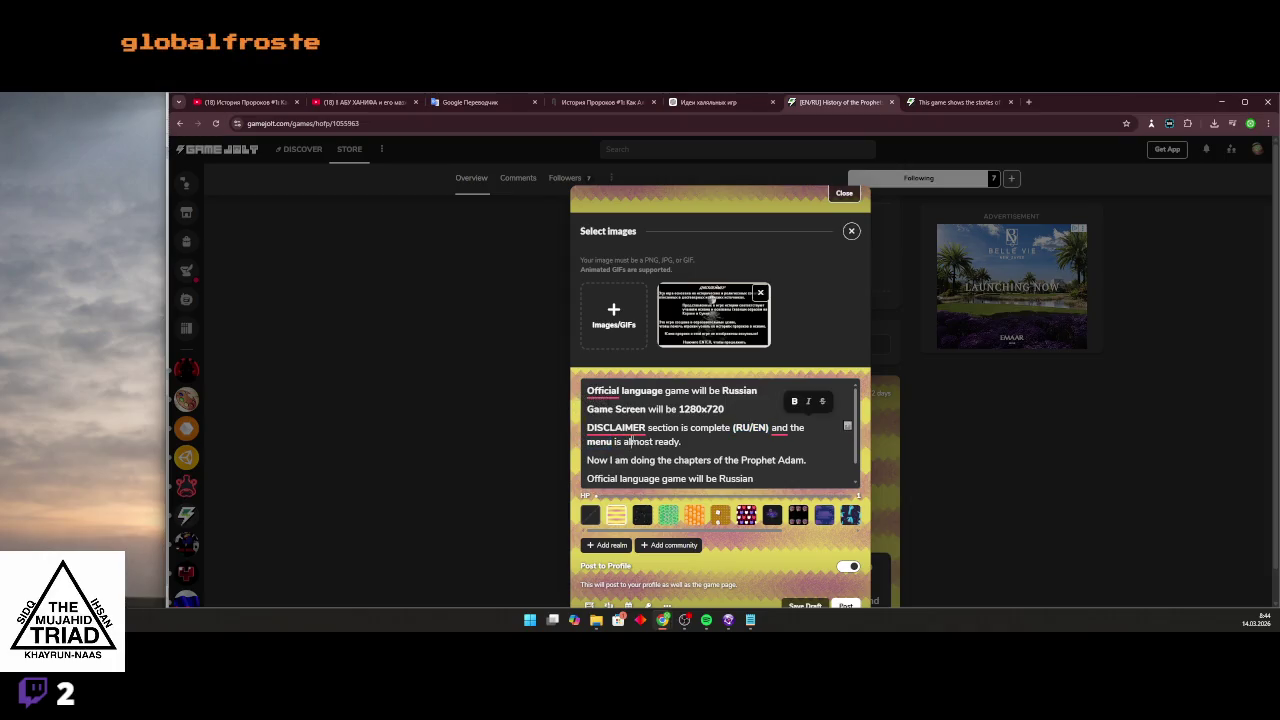
pyautogui.moveTo(624, 441); pyautogui.dragTo(682, 441)
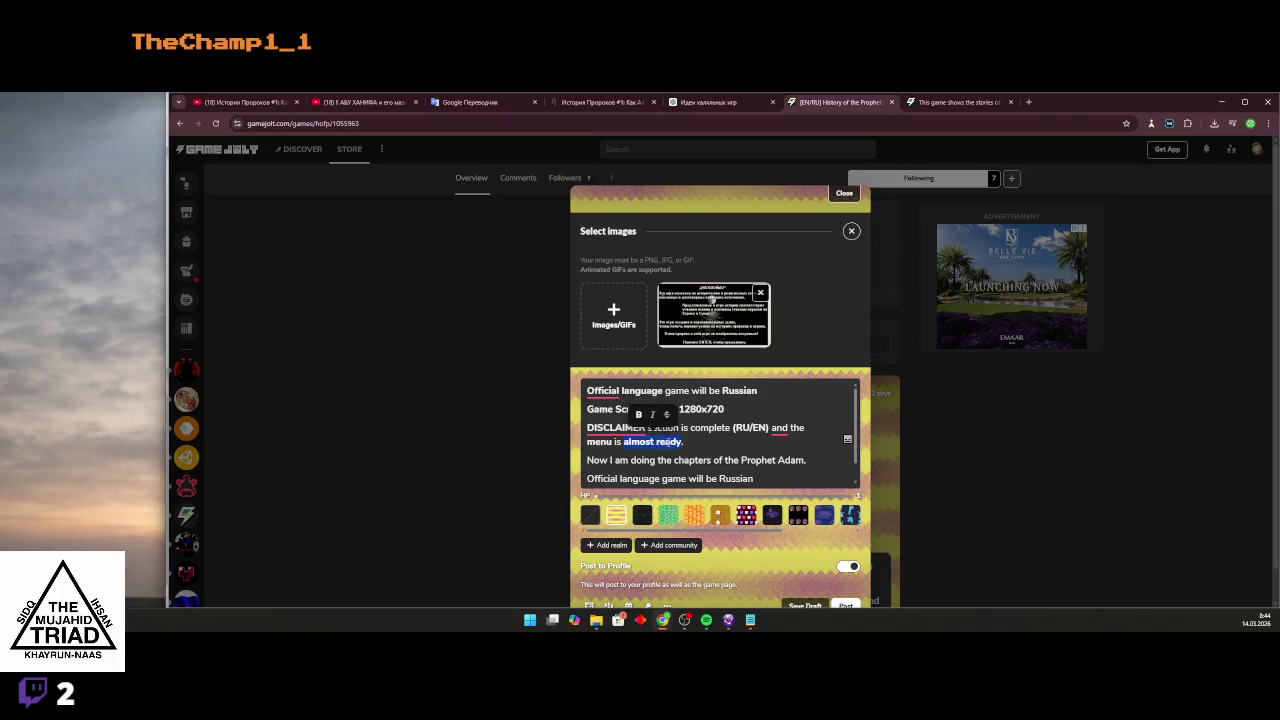
pyautogui.write('don')
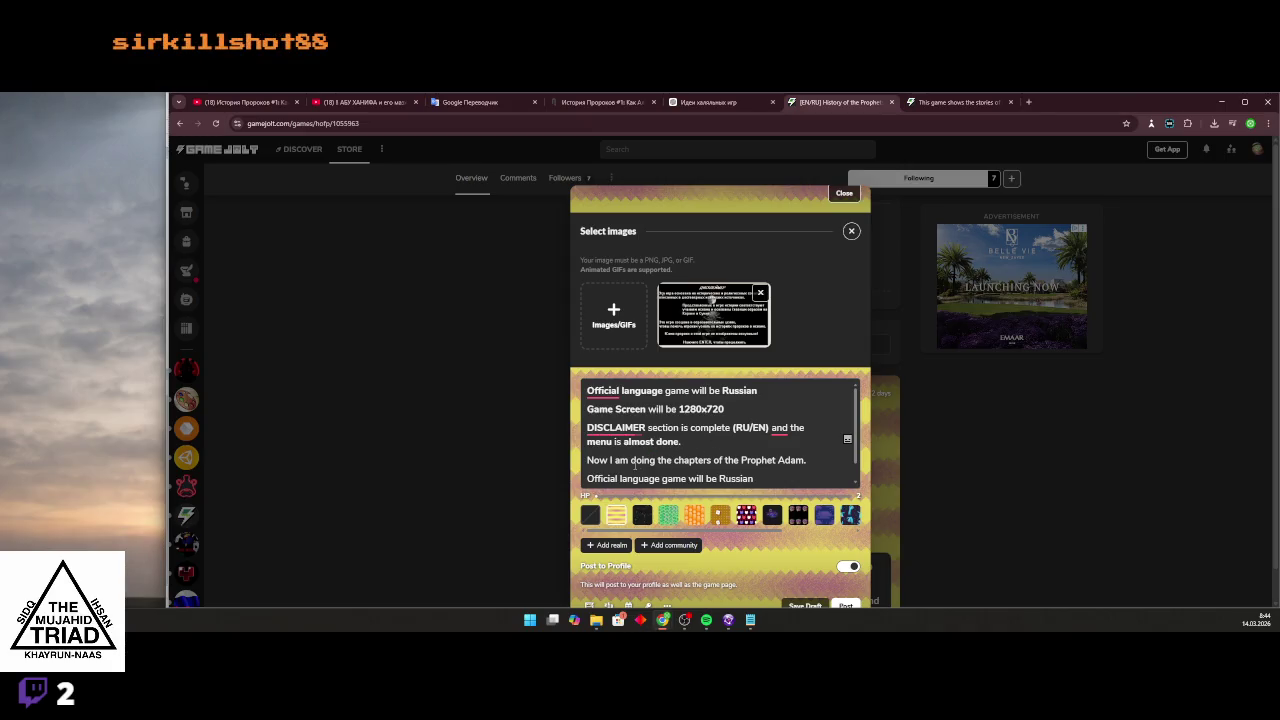
pyautogui.scroll(-1, 634, 464)
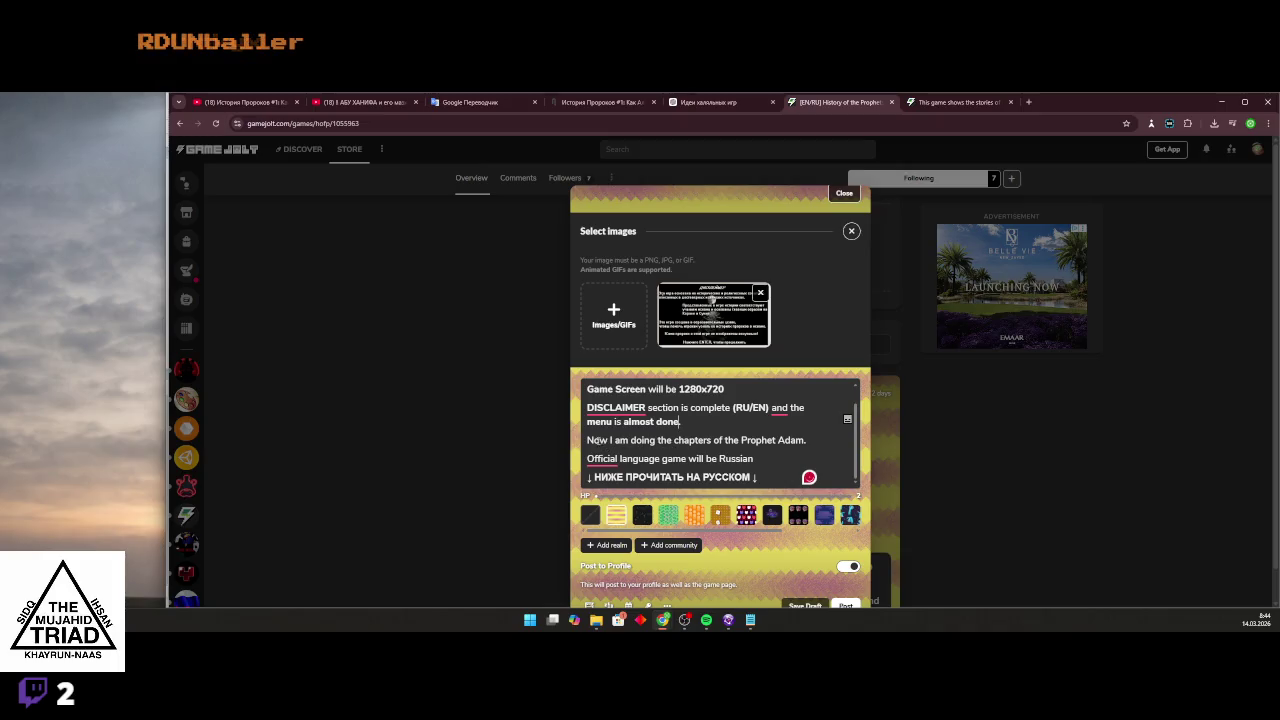
pyautogui.moveTo(611, 440); pyautogui.dragTo(628, 440)
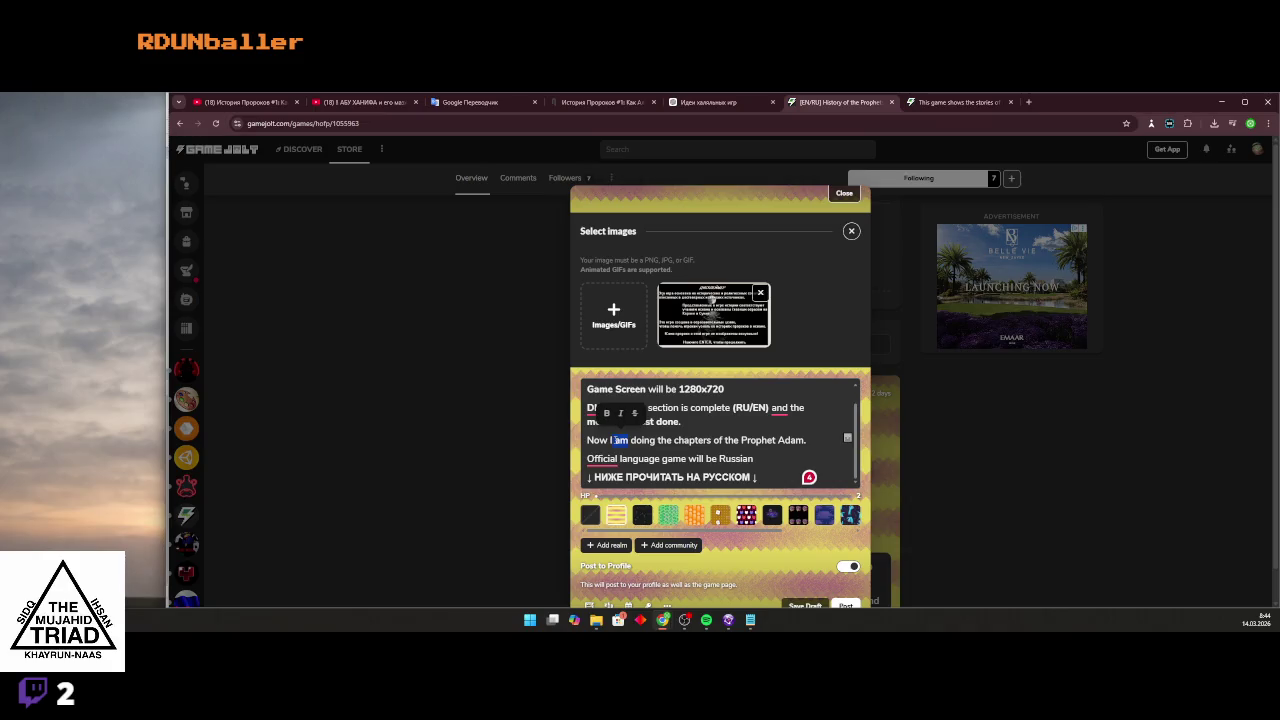
pyautogui.press('BackSpace')
pyautogui.press('BackSpace')
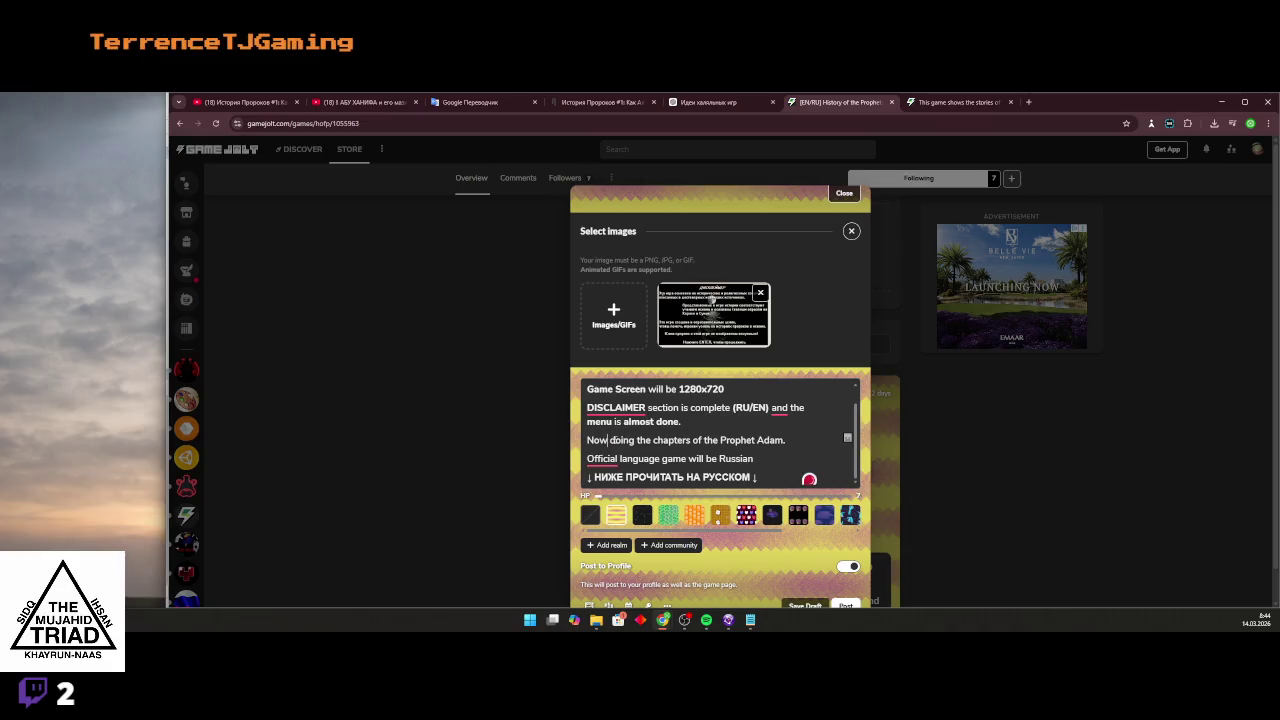
# Bold 'chapters' and 'Prophet Adam.' in the progress line.
pyautogui.doubleClick(615, 440)
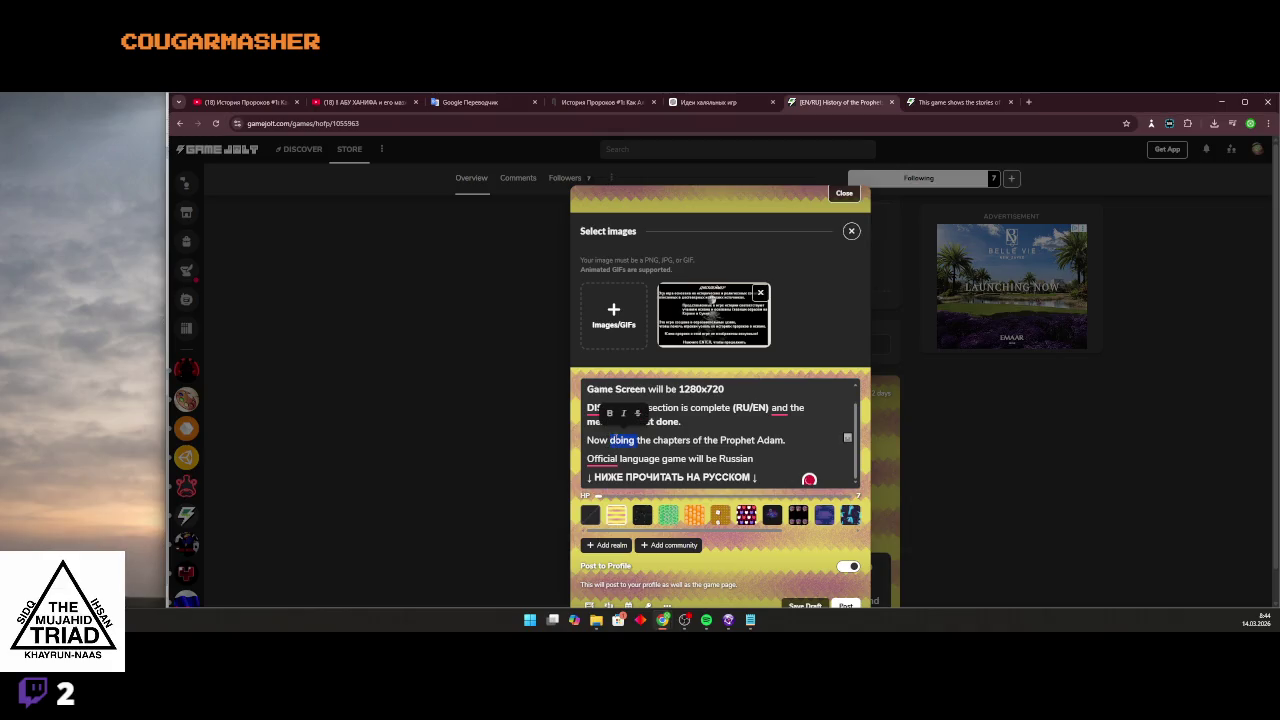
pyautogui.doubleClick(672, 440)
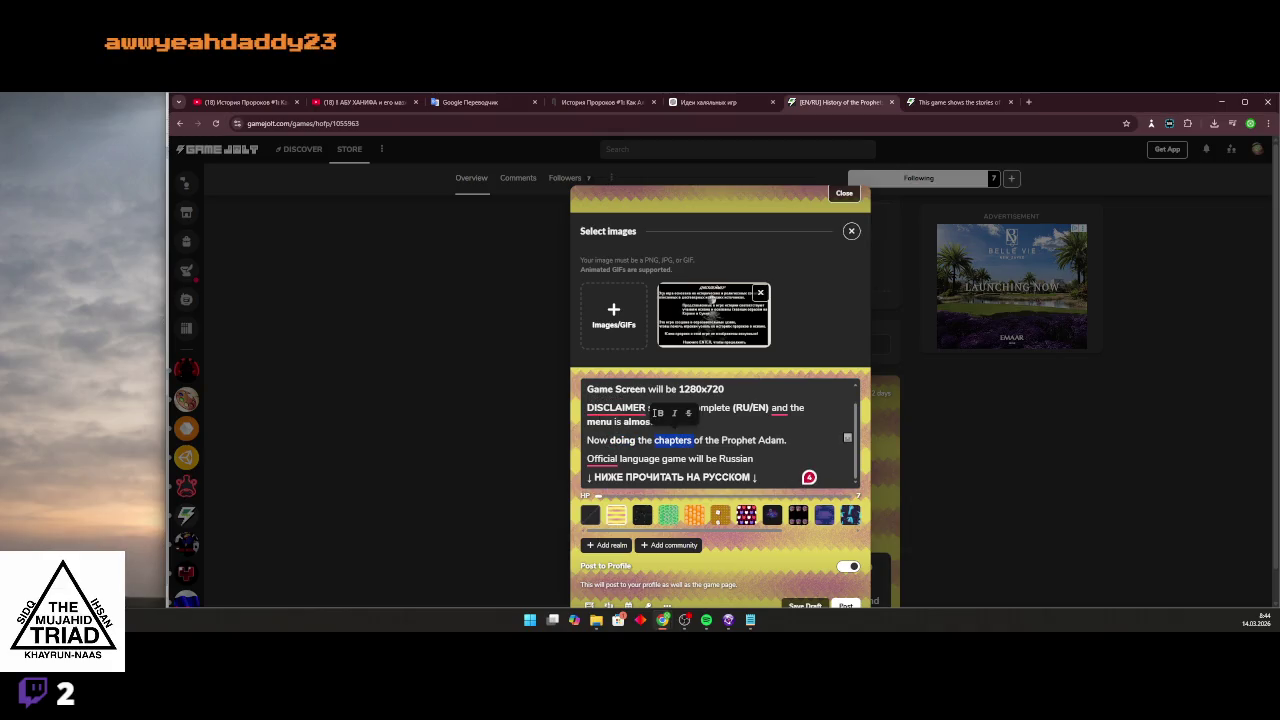
pyautogui.click(658, 413)
pyautogui.moveTo(723, 440); pyautogui.dragTo(787, 440)
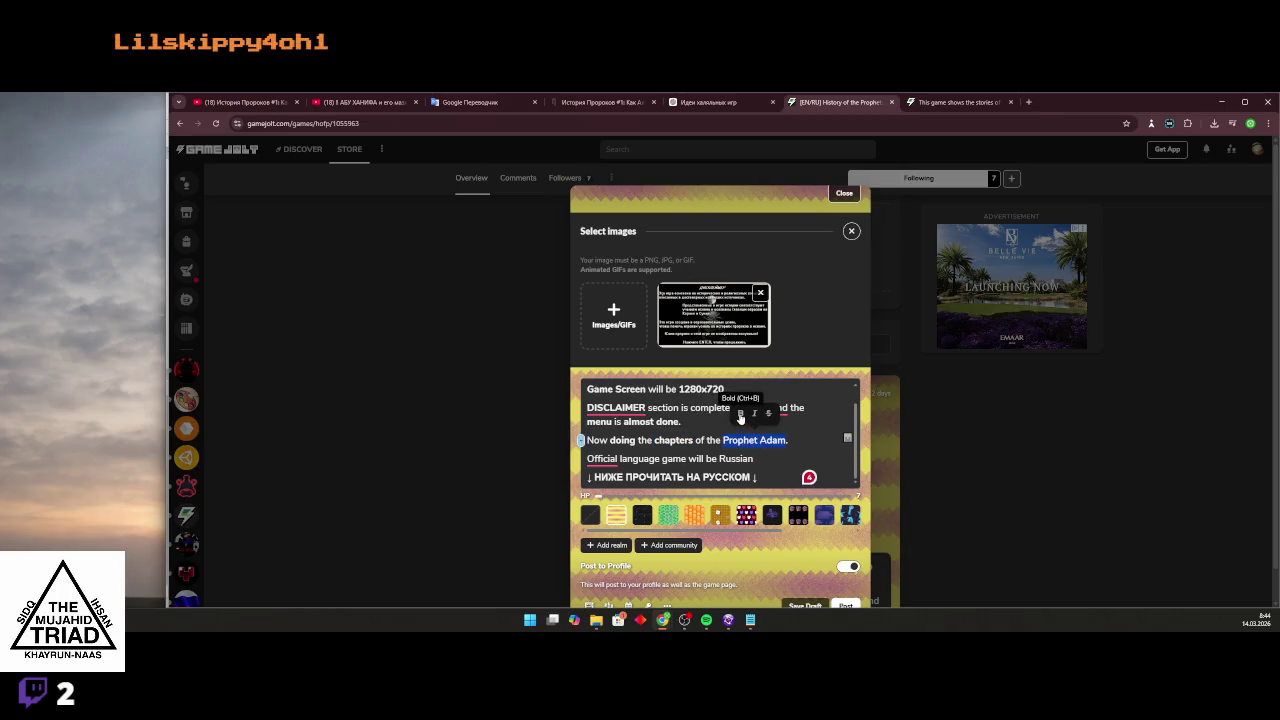
pyautogui.click(740, 414)
# Select the duplicate 'Official language' line to move it to the top of the post.
pyautogui.rightClick(620, 458)
pyautogui.click(717, 458)
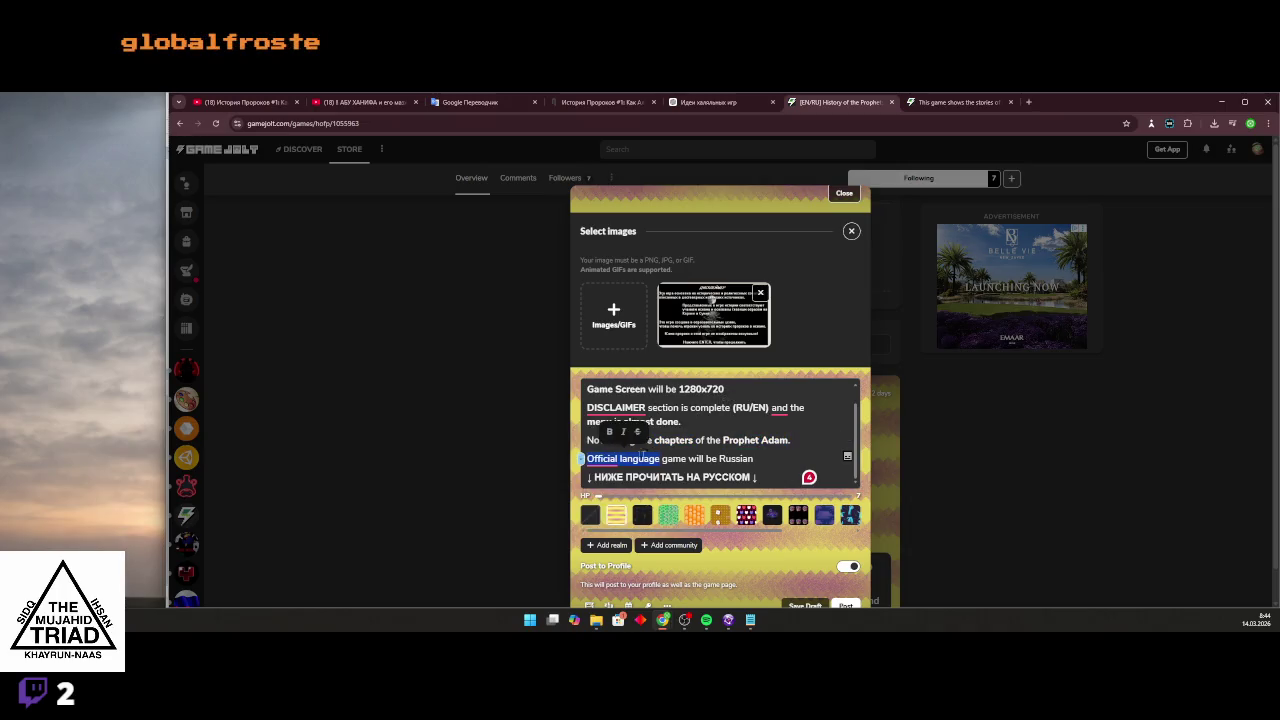
pyautogui.moveTo(754, 458)
pyautogui.mouseDown()
pyautogui.moveTo(588, 458)
pyautogui.moveTo(588, 389)
pyautogui.mouseUp()
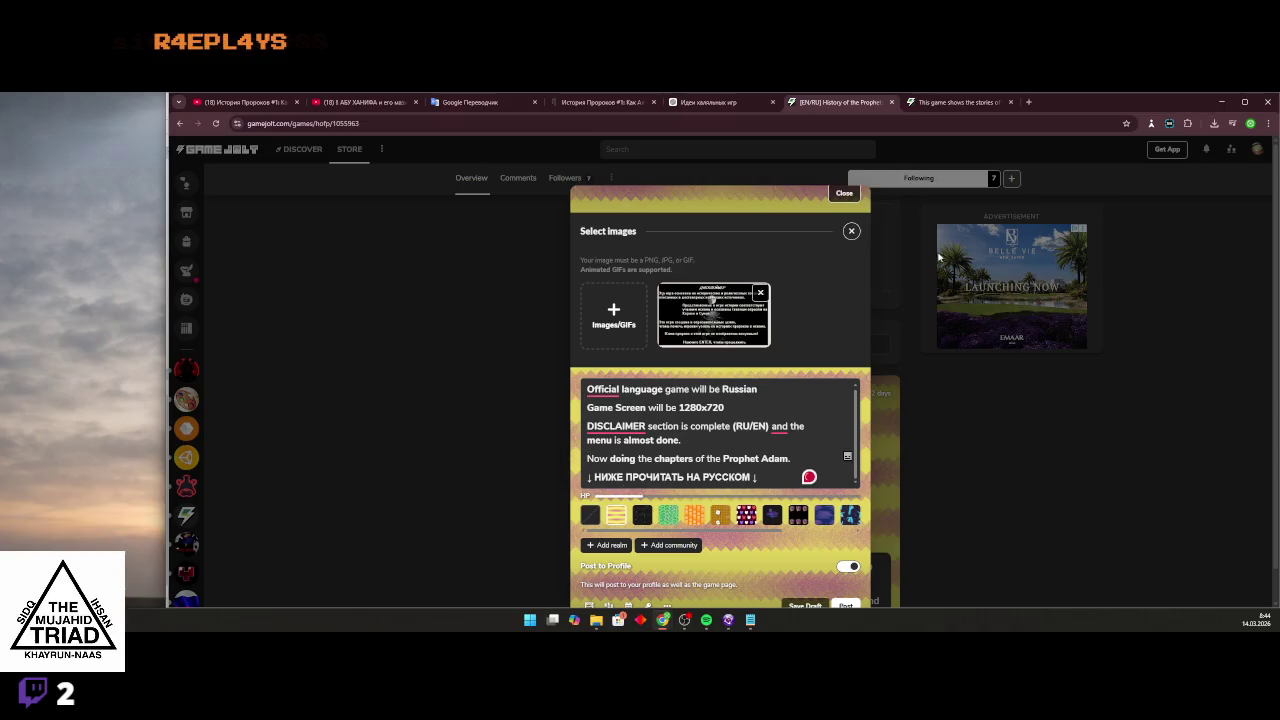
# Compare with the published post and remove the empty last line of the draft.
pyautogui.click(952, 102)
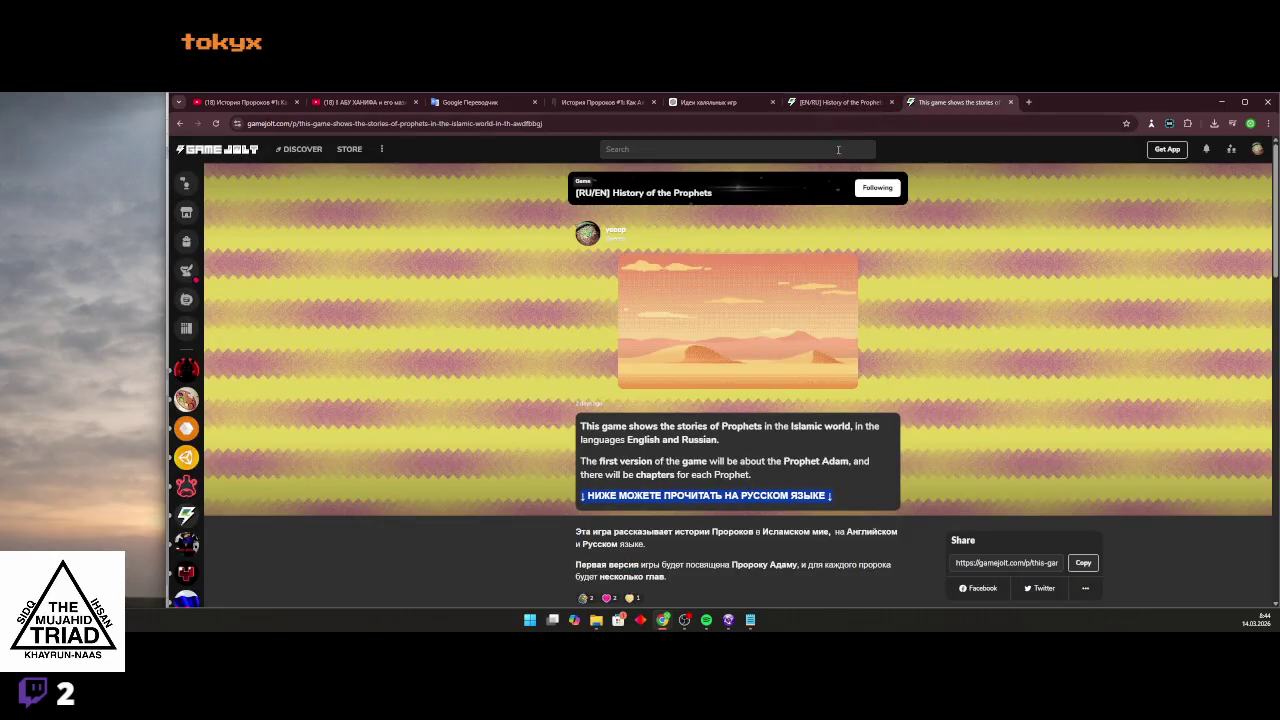
pyautogui.click(840, 102)
pyautogui.scroll(-3, 727, 480)
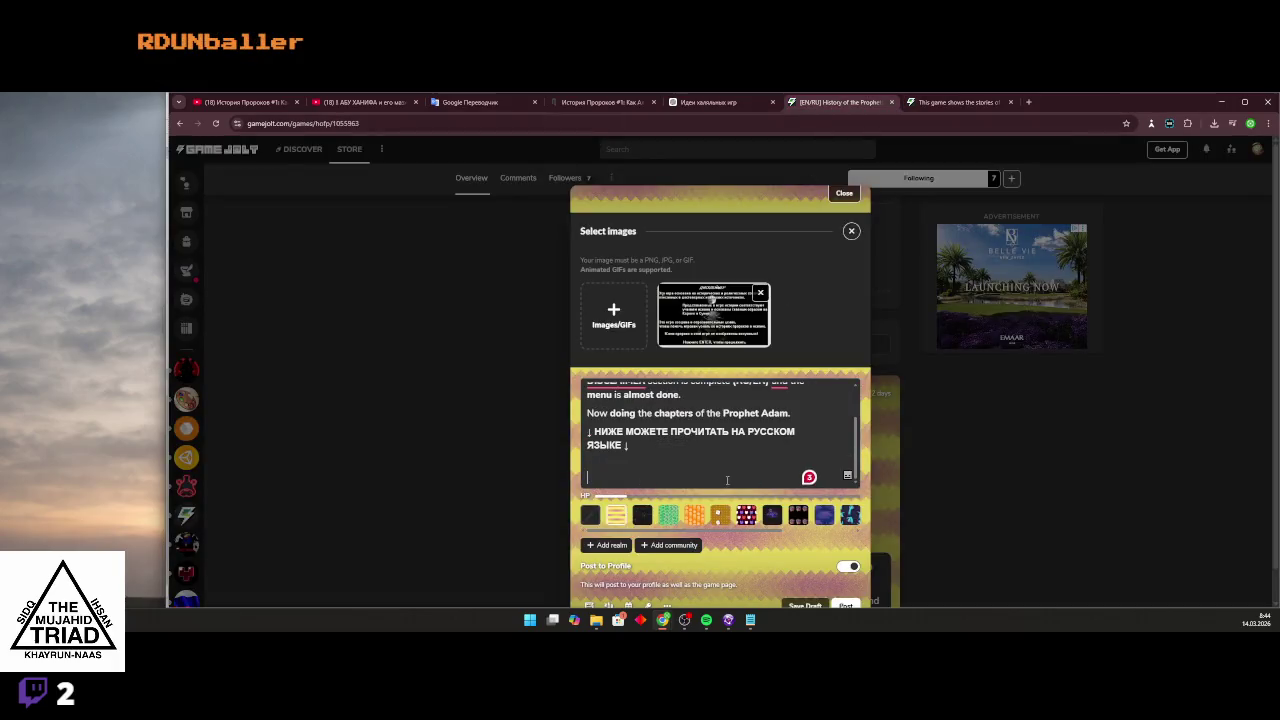
pyautogui.press('BackSpace')
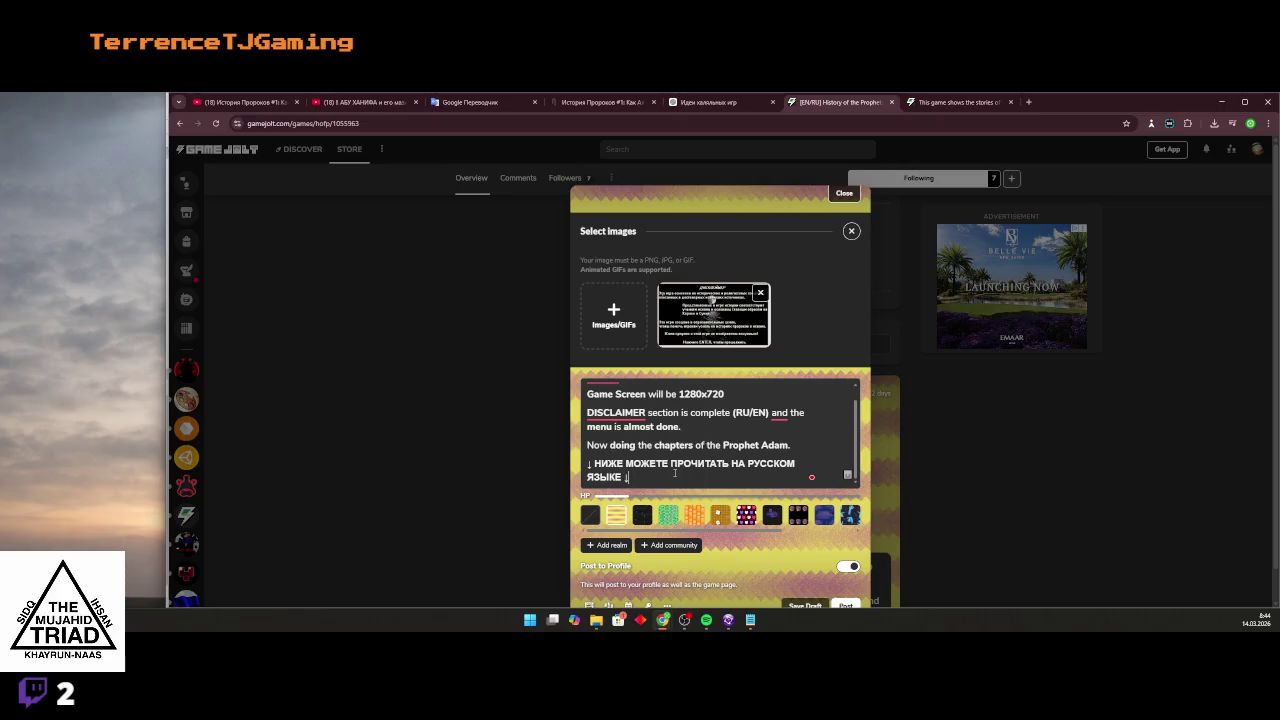
pyautogui.scroll(1, 675, 473)
pyautogui.moveTo(605, 392)
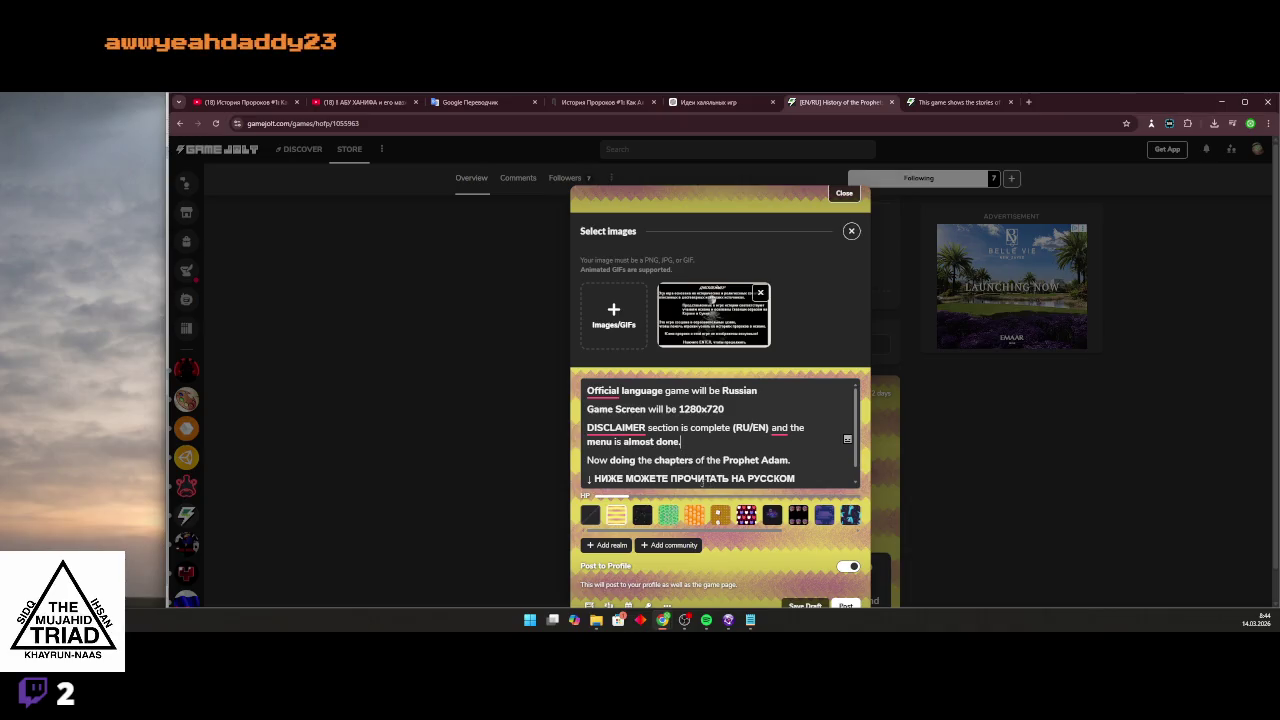
pyautogui.scroll(-1, 652, 460)
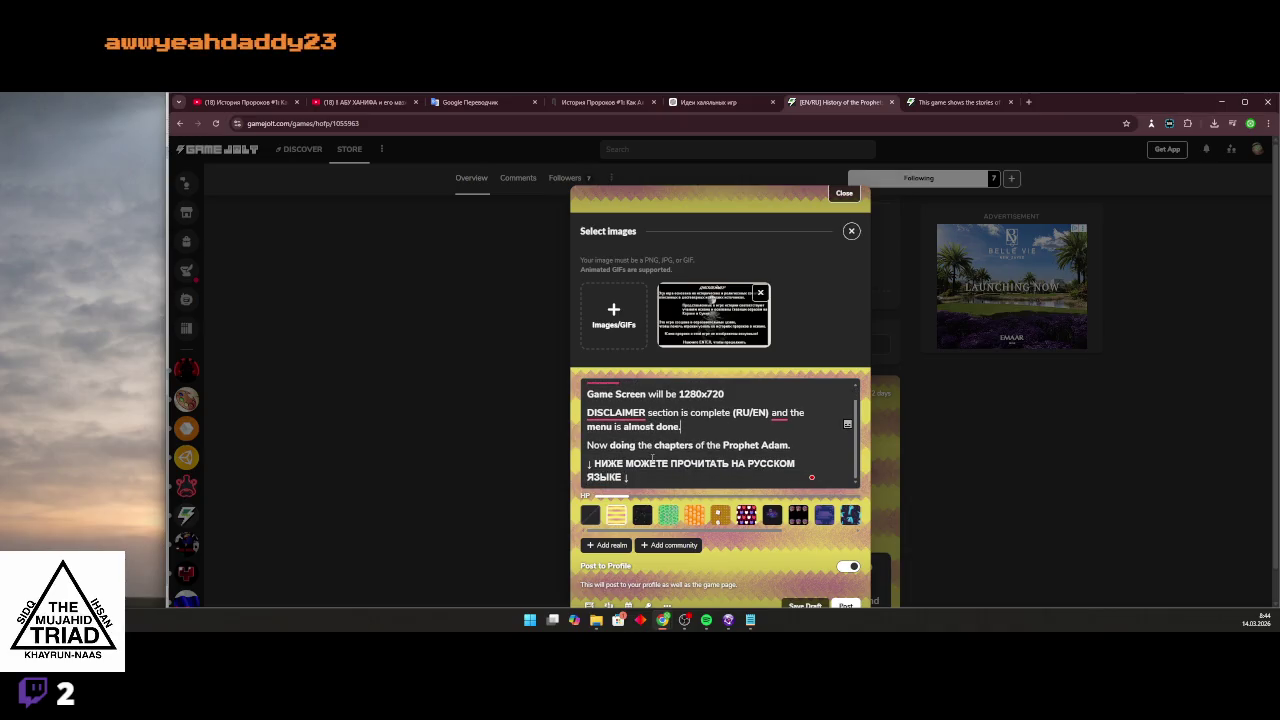
# Add 'TWITCH: sreaming how iam doing game' after the Prophet Adam note and copy it.
pyautogui.click(795, 446)
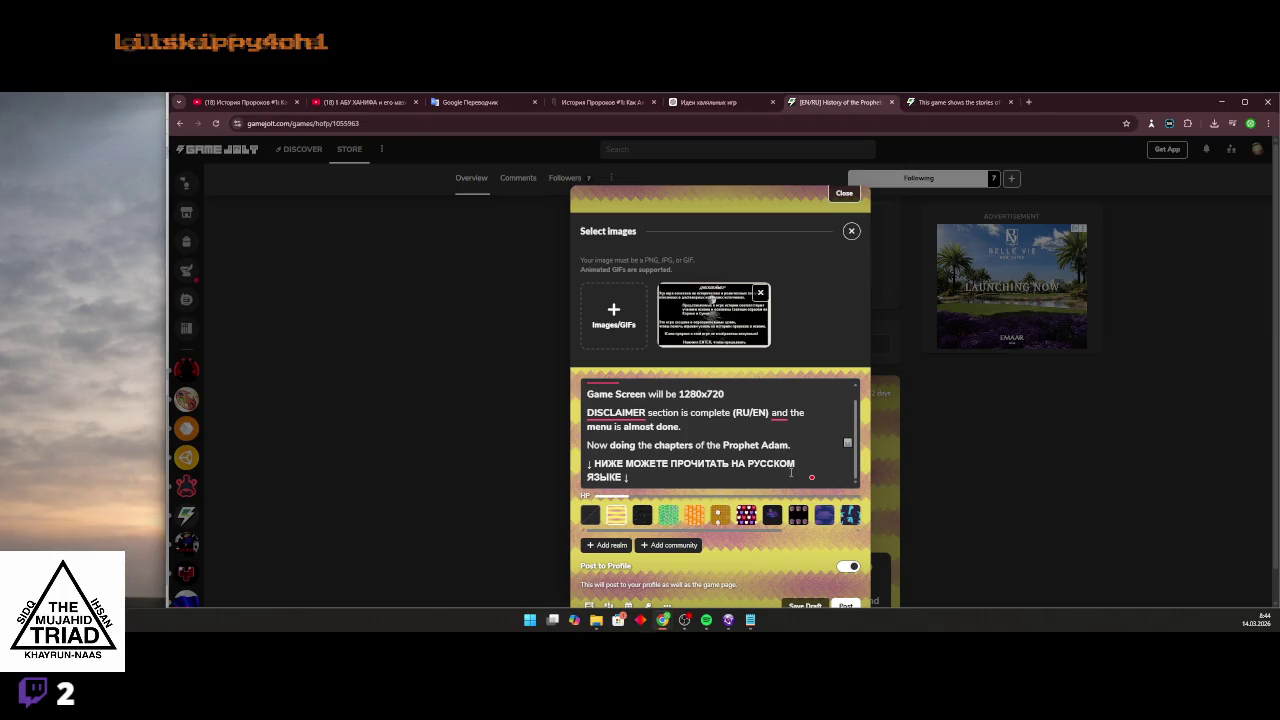
pyautogui.press('Return')
pyautogui.write('T')
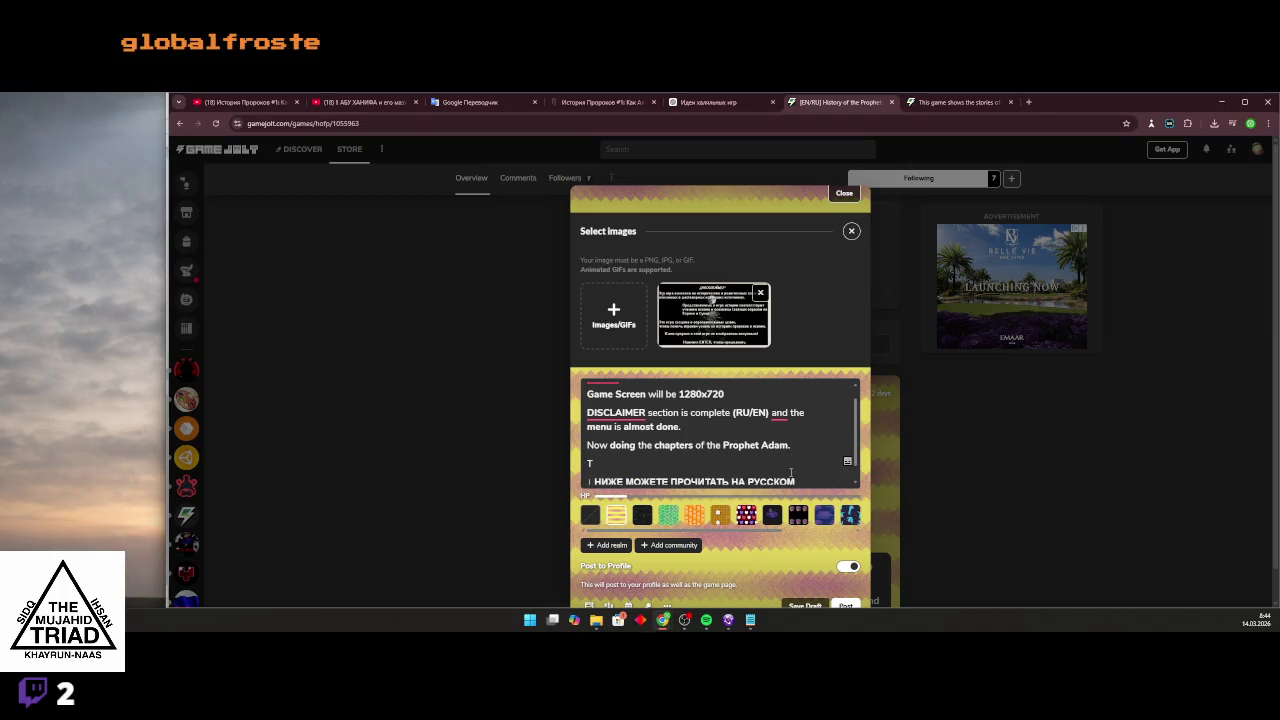
pyautogui.write('W')
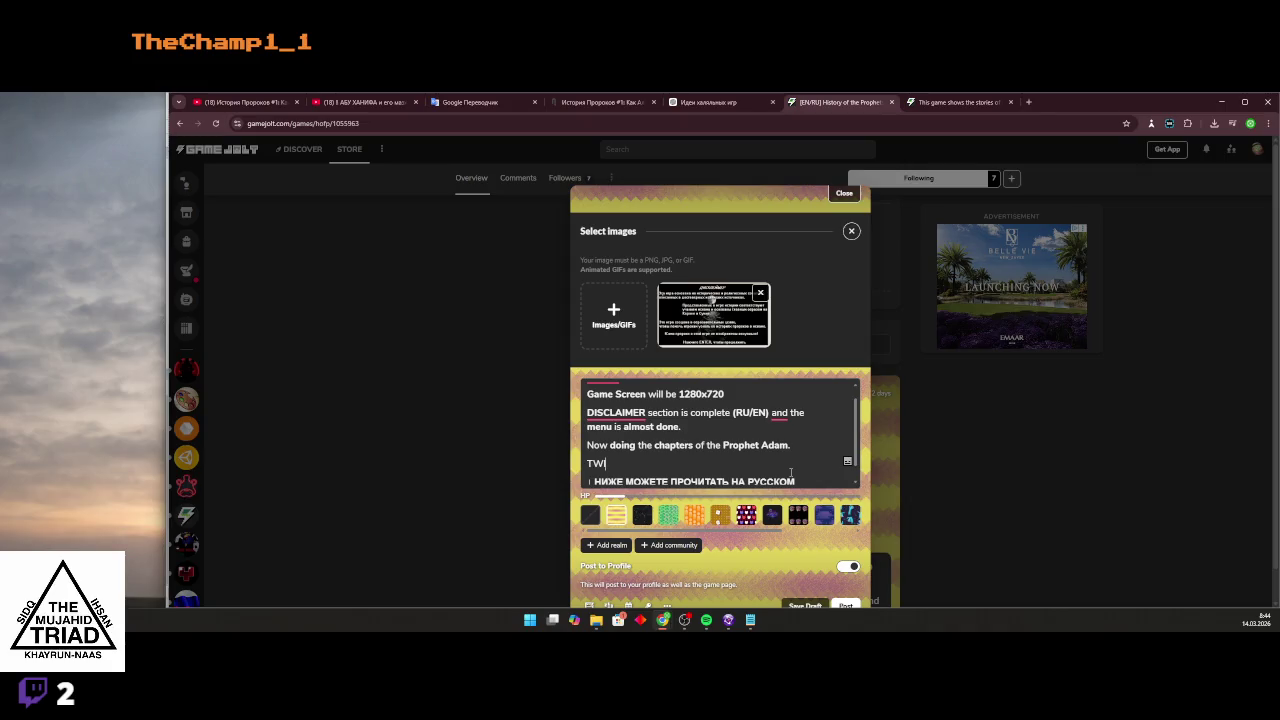
pyautogui.write('ITCH:')
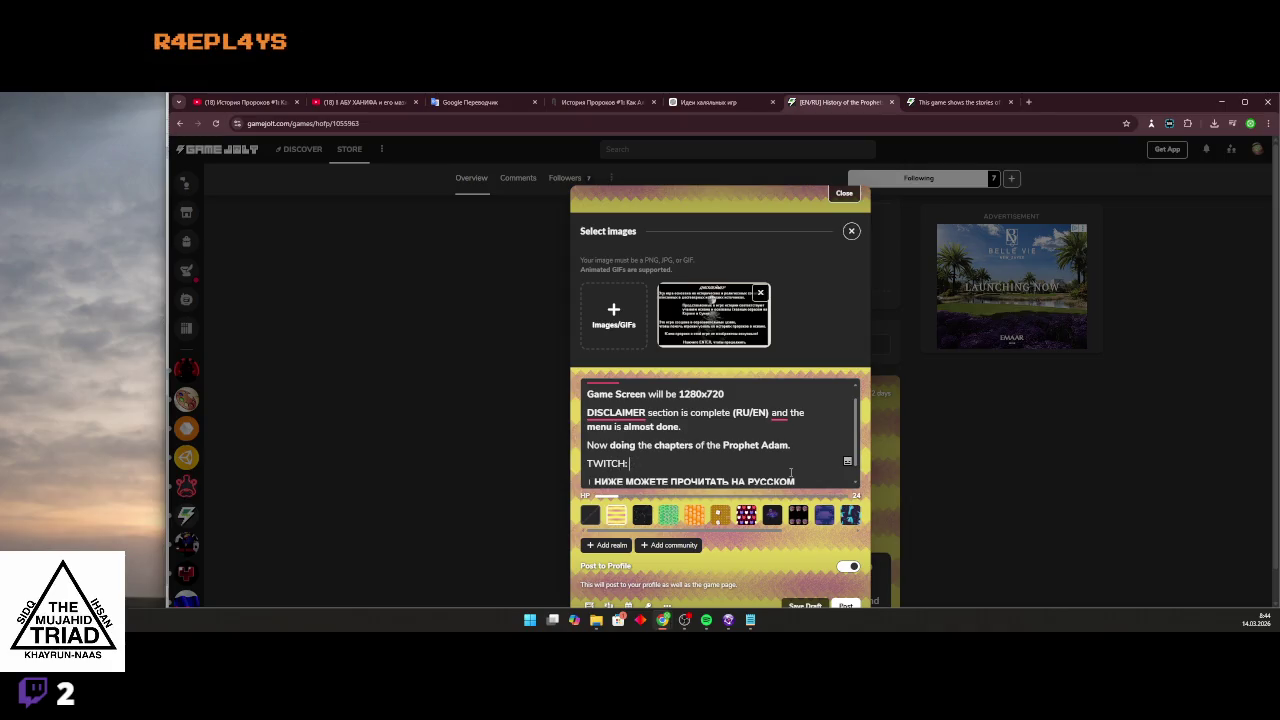
pyautogui.write(' sreaming how iam ')
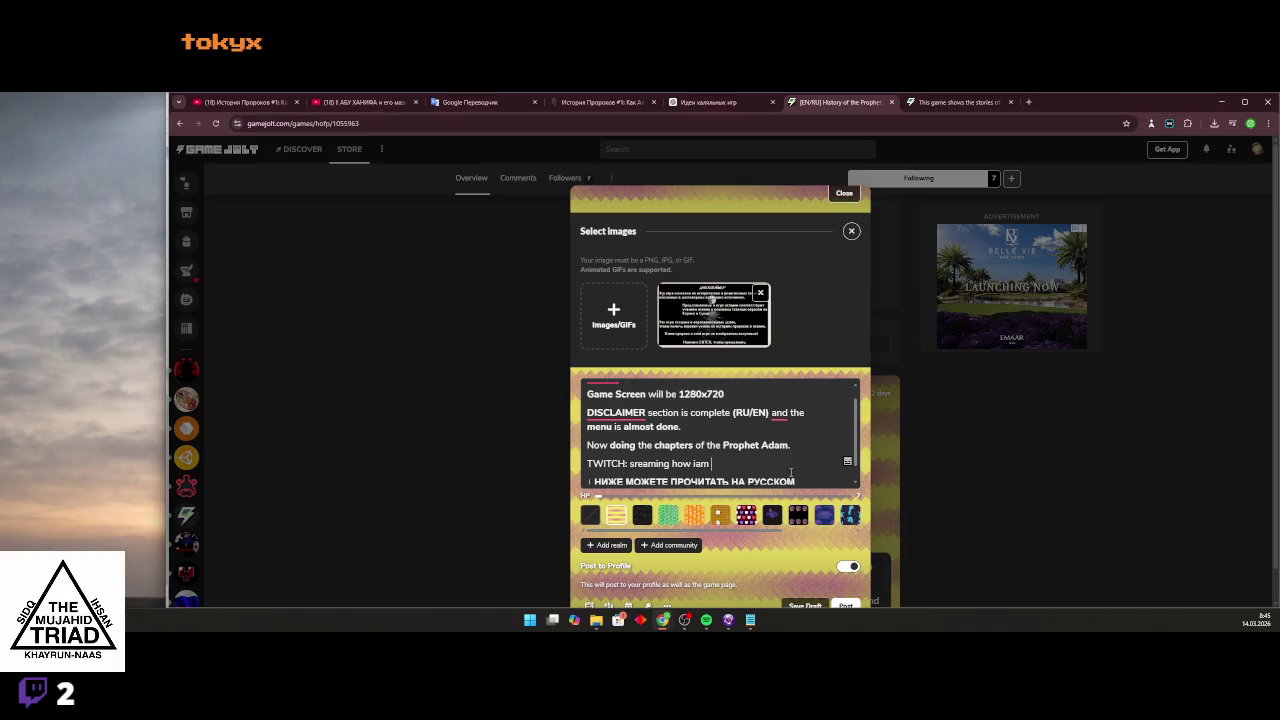
pyautogui.write('doing')
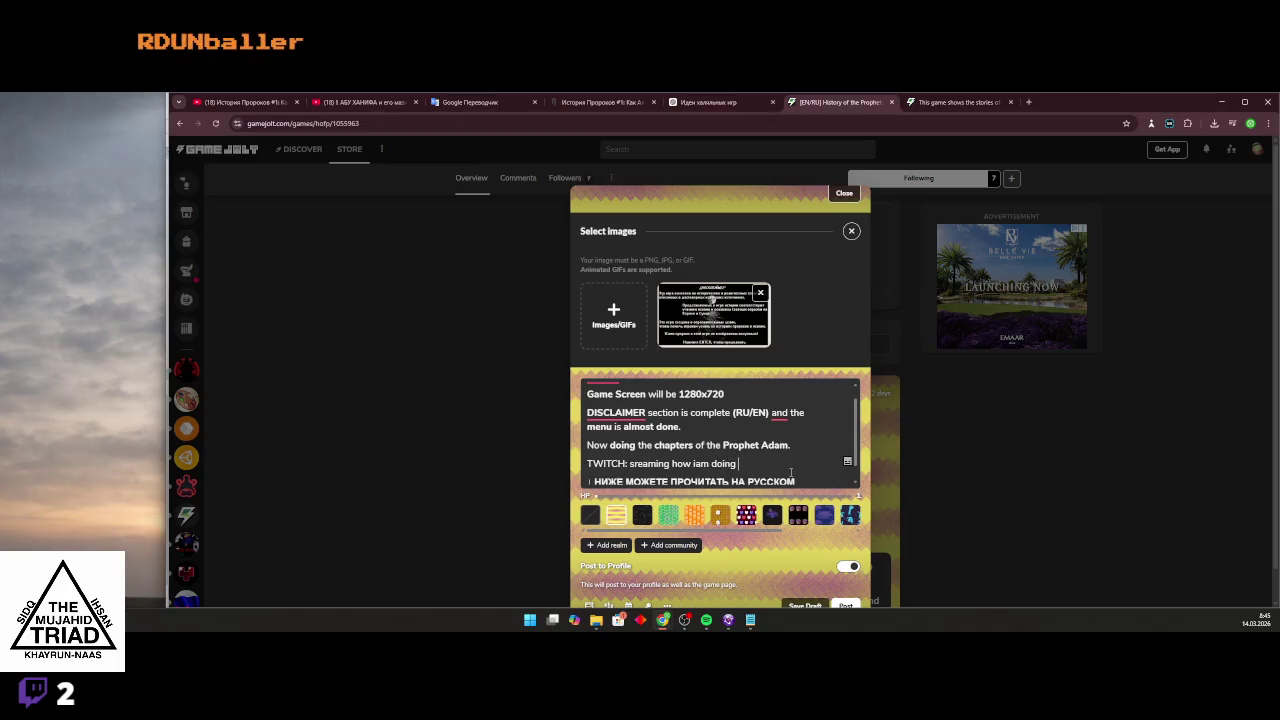
pyautogui.write(' game')
pyautogui.moveTo(781, 464); pyautogui.dragTo(583, 464)
pyautogui.hotkey('ctrl', 'c')
pyautogui.click(580, 464)
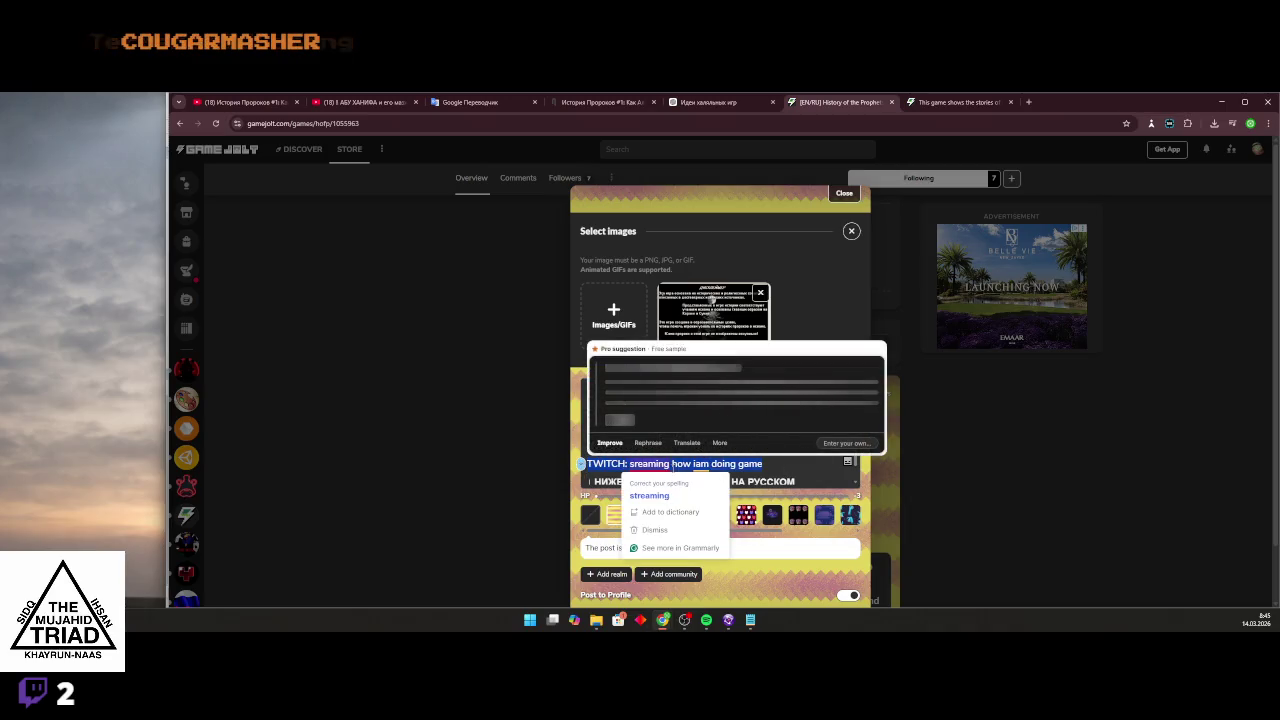
pyautogui.press('Escape')
# Paste the TWITCH line into Google Translate, fix 'streaming', and translate to Russian and back.
pyautogui.click(913, 108)
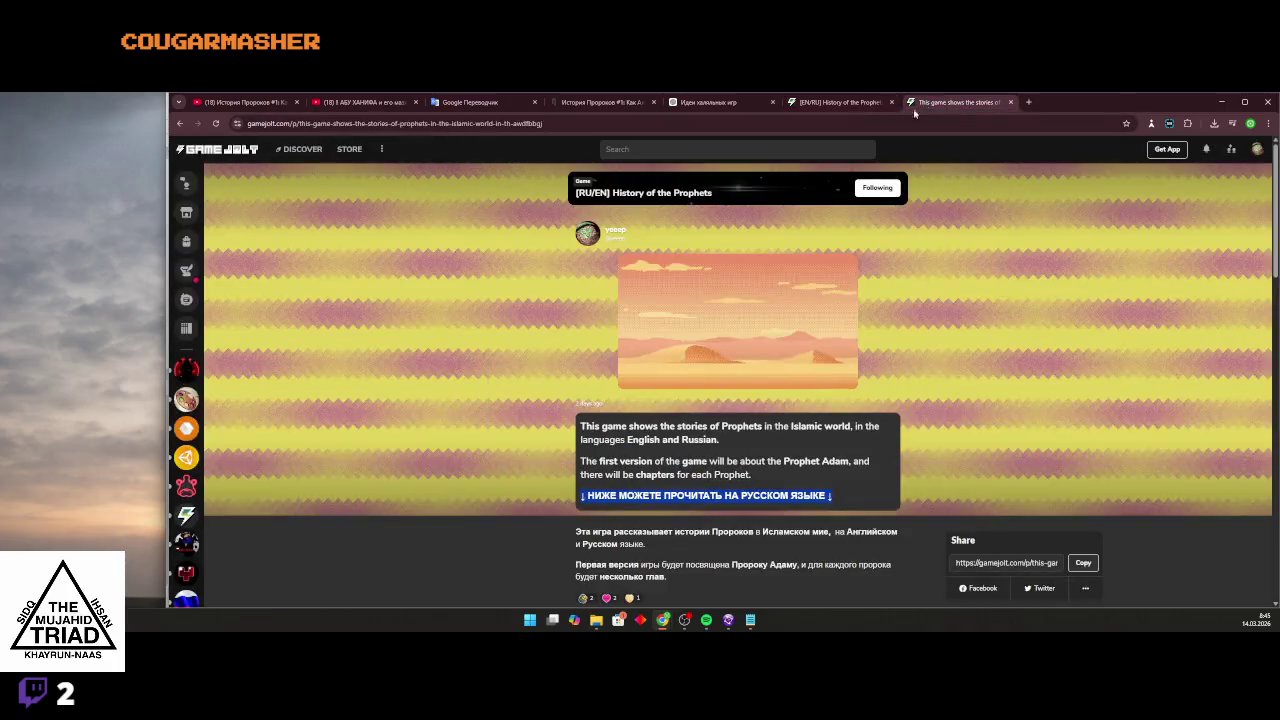
pyautogui.click(780, 109)
pyautogui.click(475, 102)
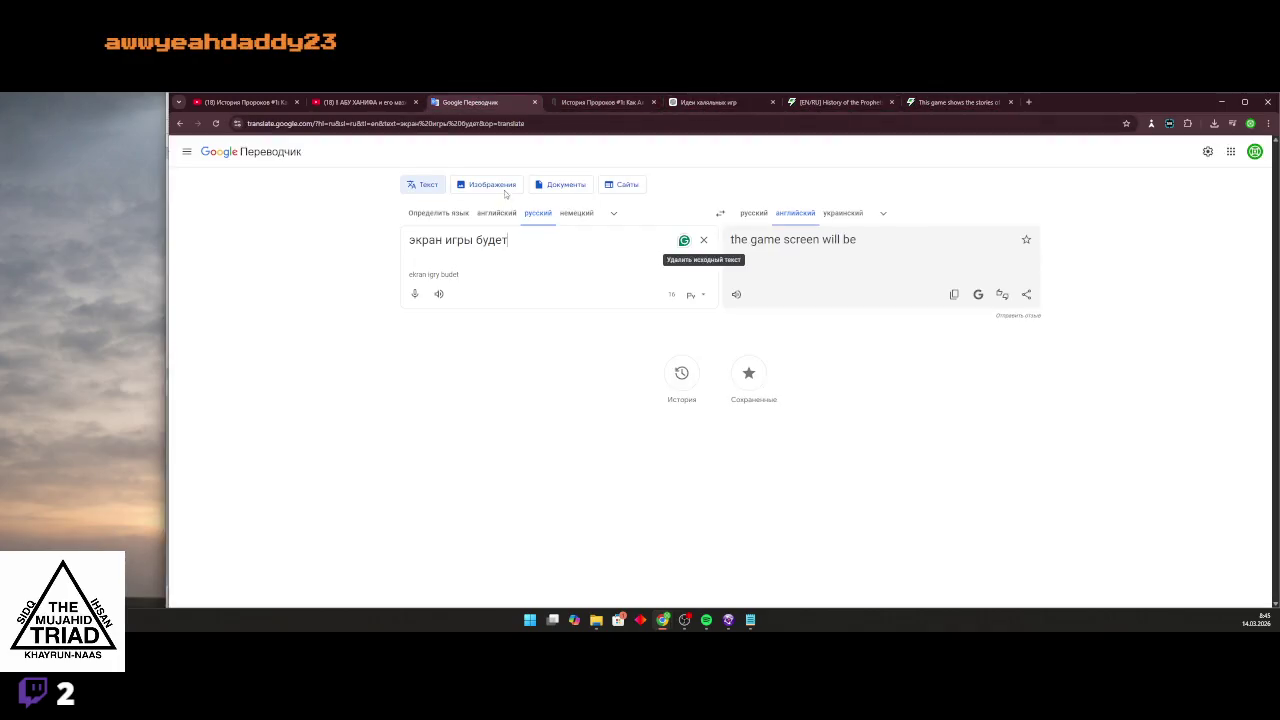
pyautogui.hotkey('ctrl', 'a')
pyautogui.press('BackSpace')
pyautogui.hotkey('ctrl', 'v')
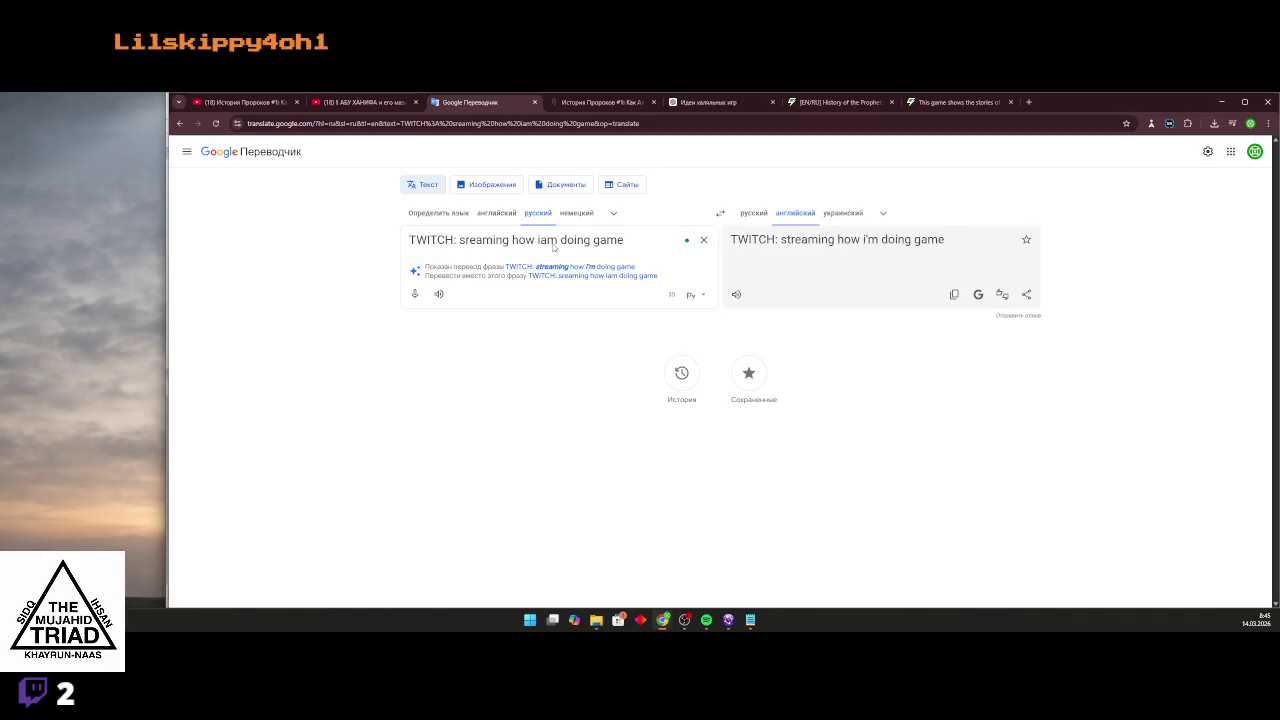
pyautogui.click(537, 267)
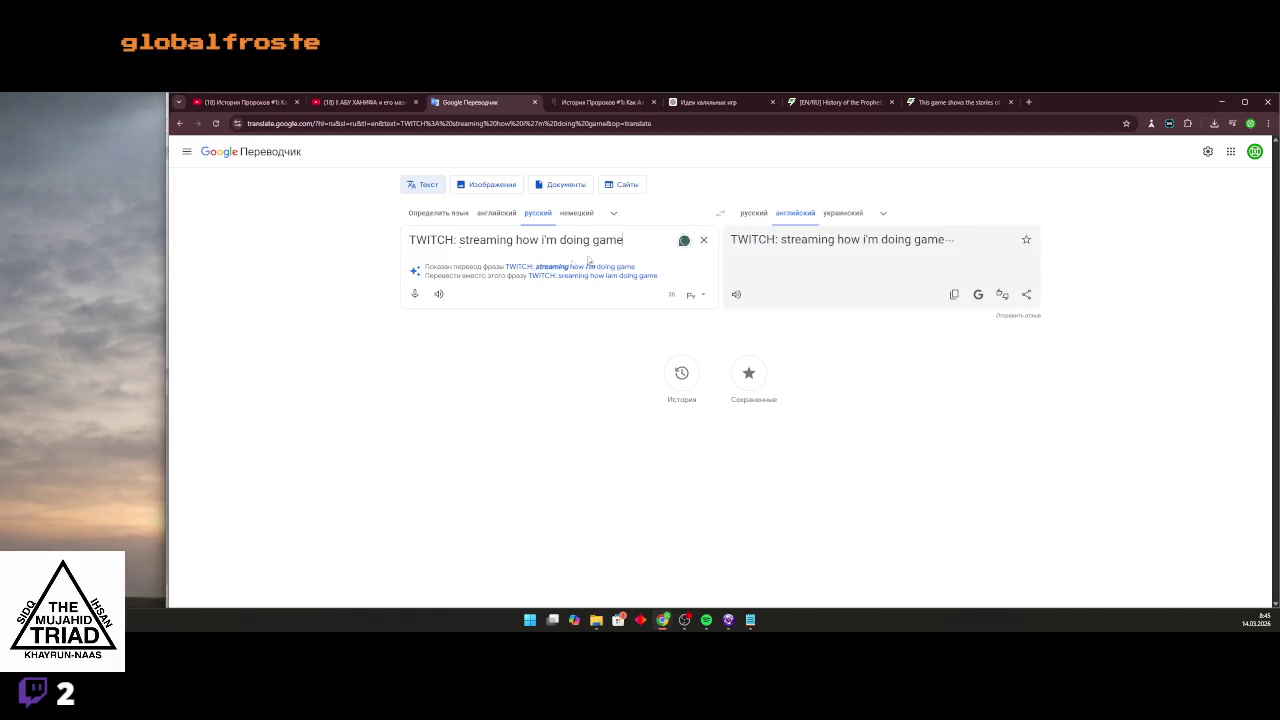
pyautogui.click(715, 213)
pyautogui.click(716, 213)
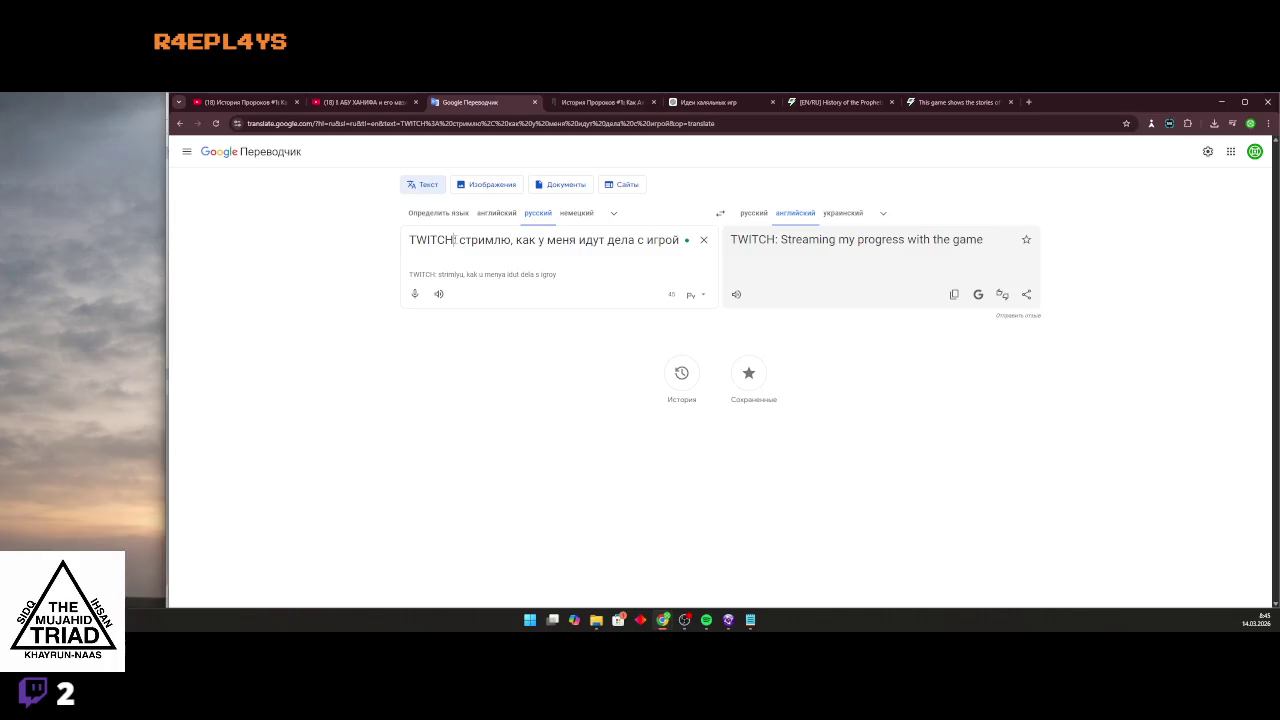
# Drop the 'TWITCH:' prefix, reword the Russian ending with 'яигру', and select the English result.
pyautogui.moveTo(459, 240); pyautogui.dragTo(404, 242)
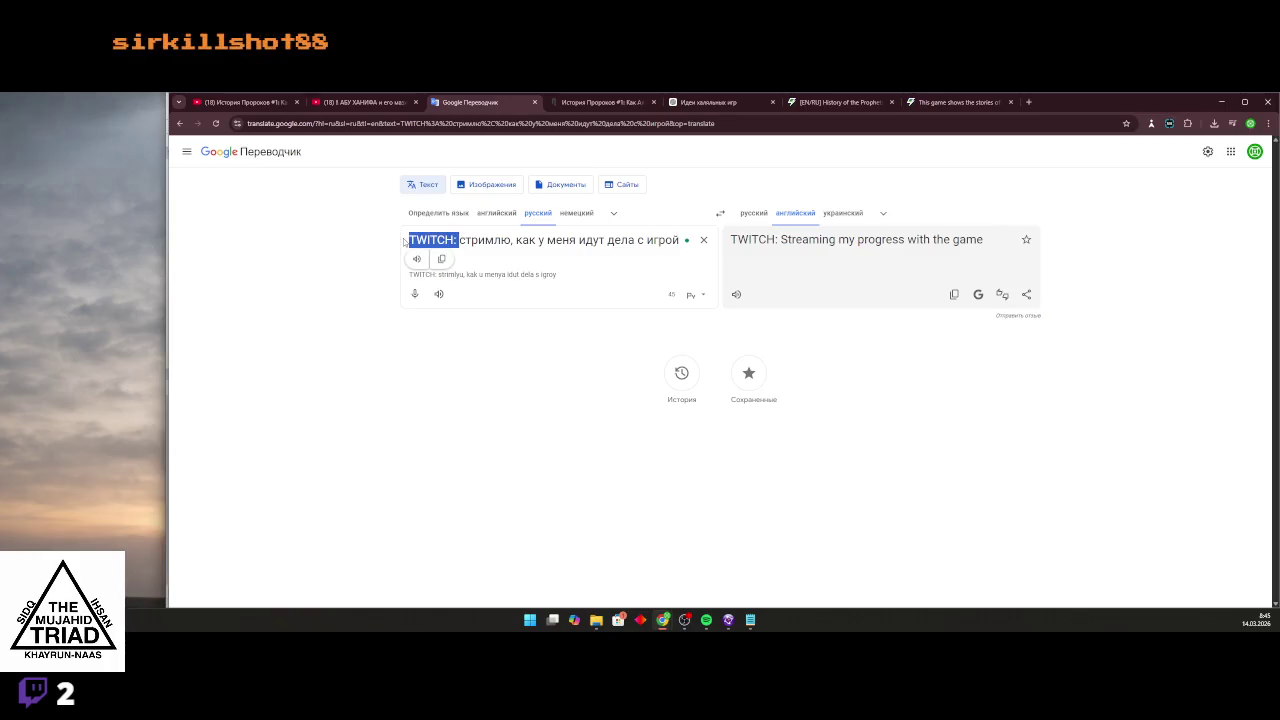
pyautogui.press('BackSpace')
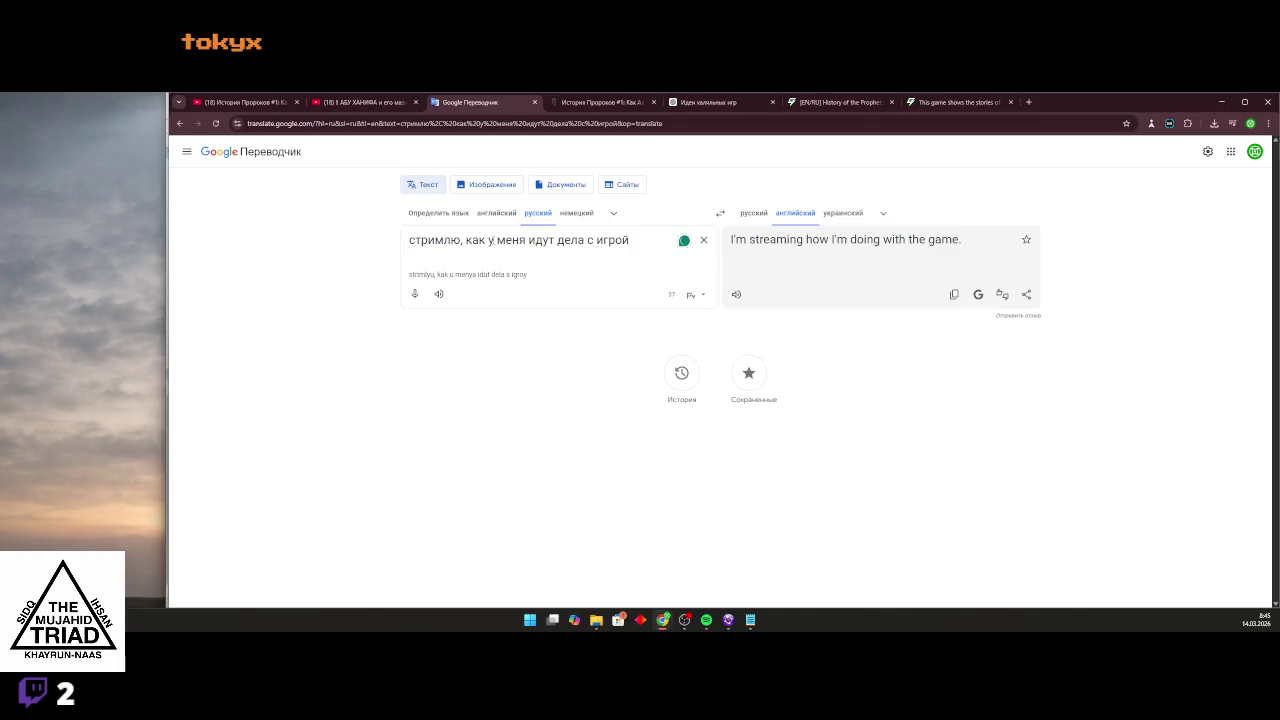
pyautogui.moveTo(554, 241); pyautogui.dragTo(616, 246)
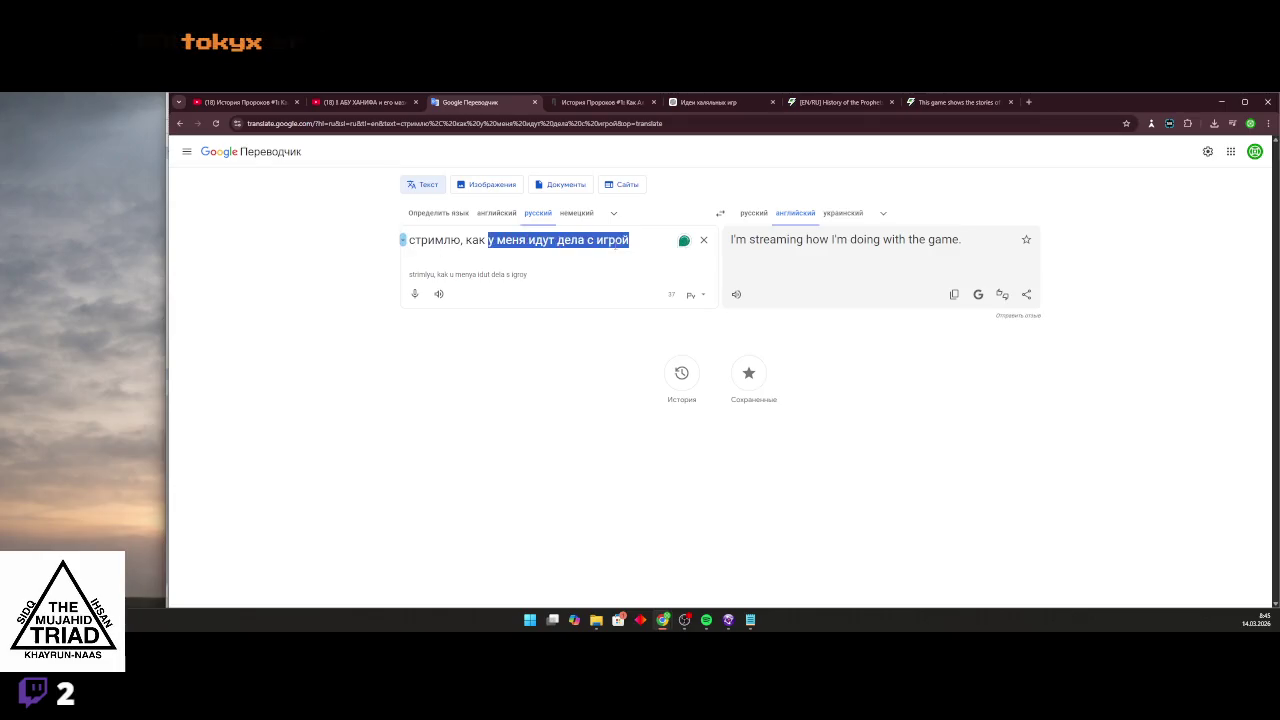
pyautogui.write('я')
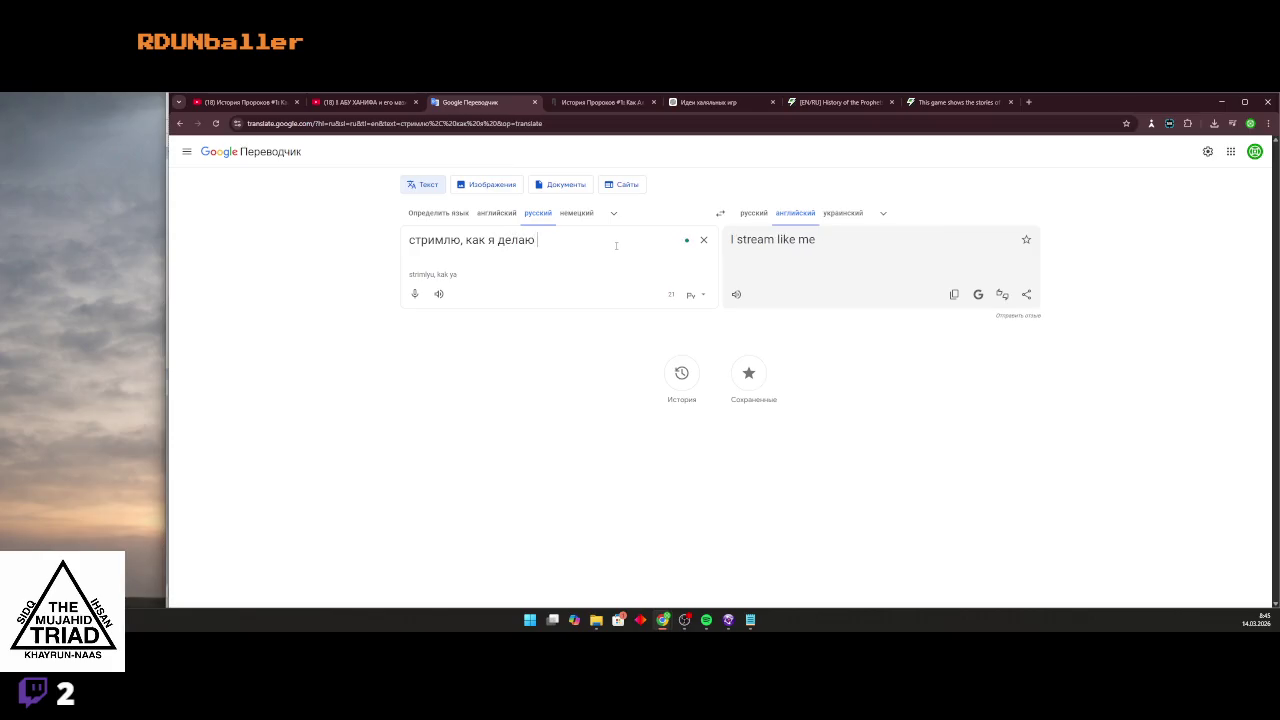
pyautogui.write('игру')
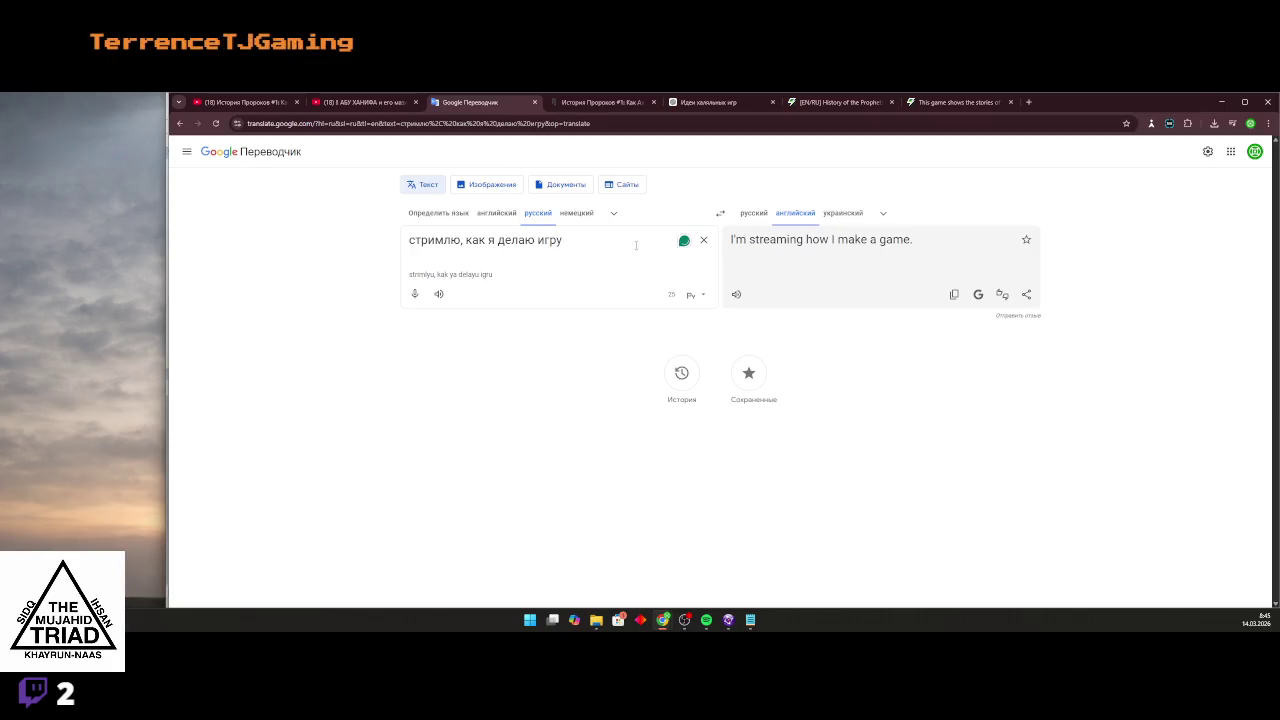
pyautogui.moveTo(927, 244); pyautogui.dragTo(750, 242)
pyautogui.hotkey('ctrl', 'c')
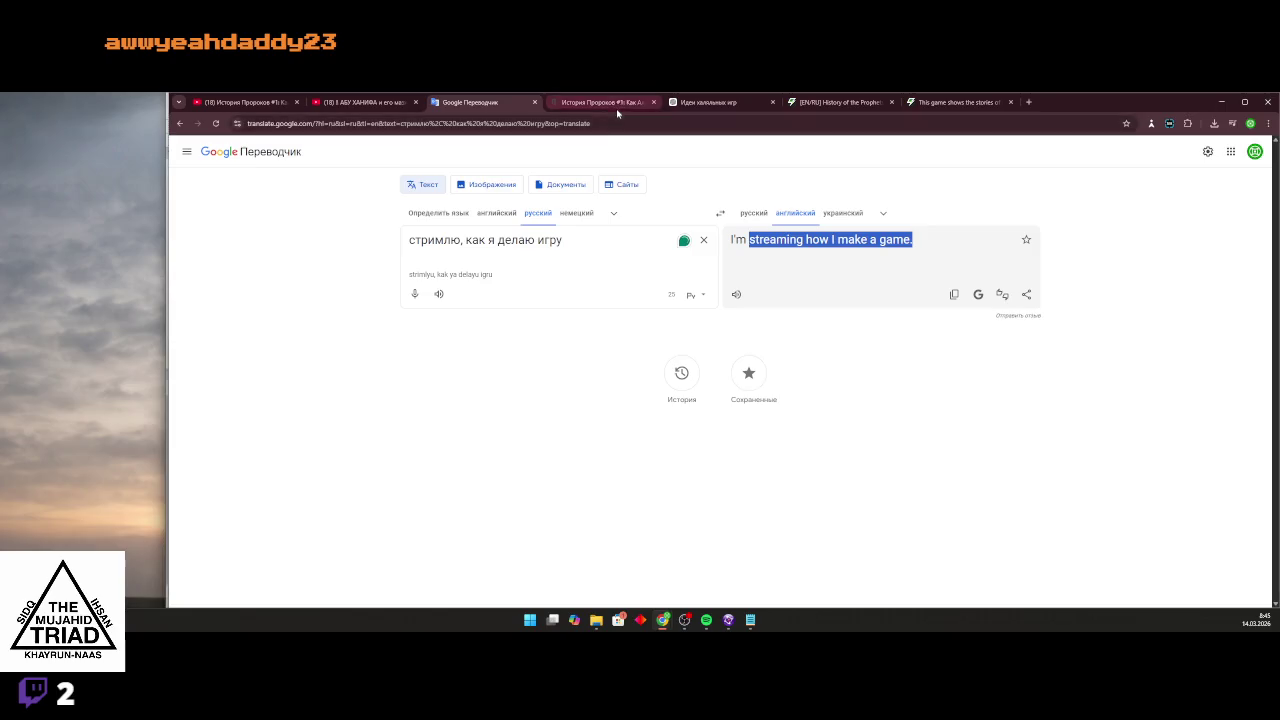
pyautogui.click(605, 103)
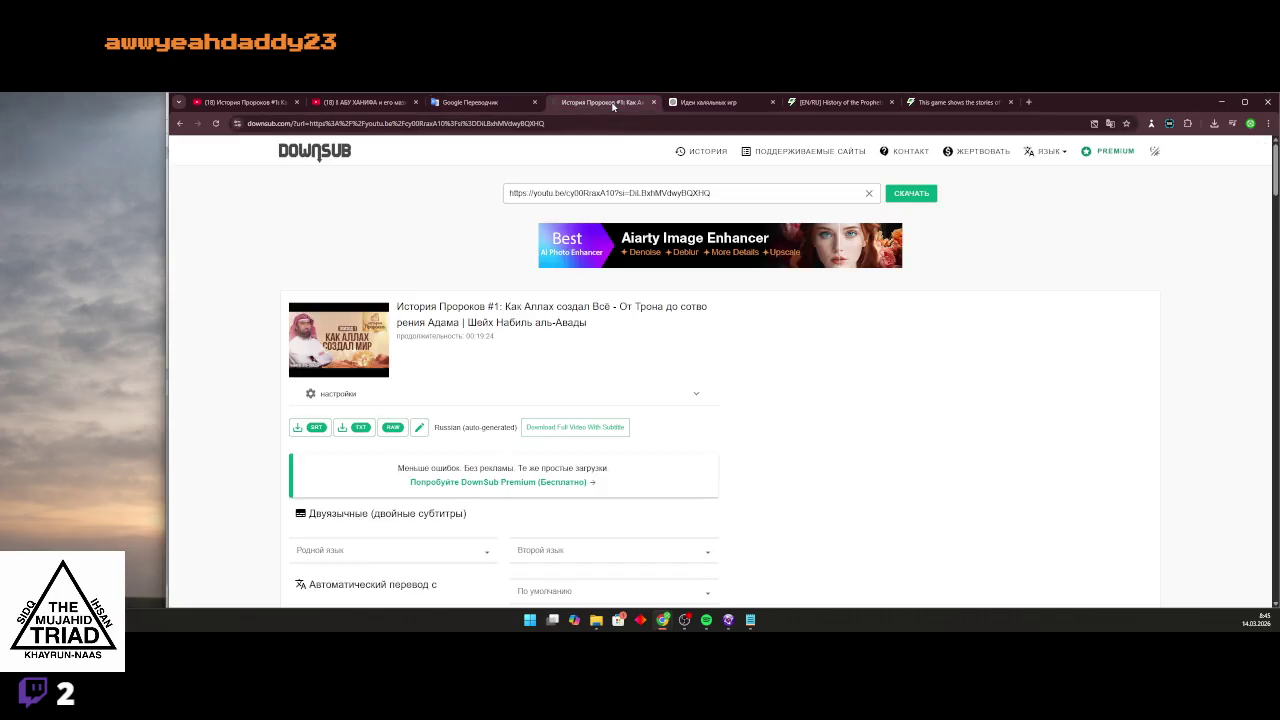
# Replace the TWITCH line in the post with the new translation and delete 'streaming'.
pyautogui.click(950, 102)
pyautogui.click(826, 103)
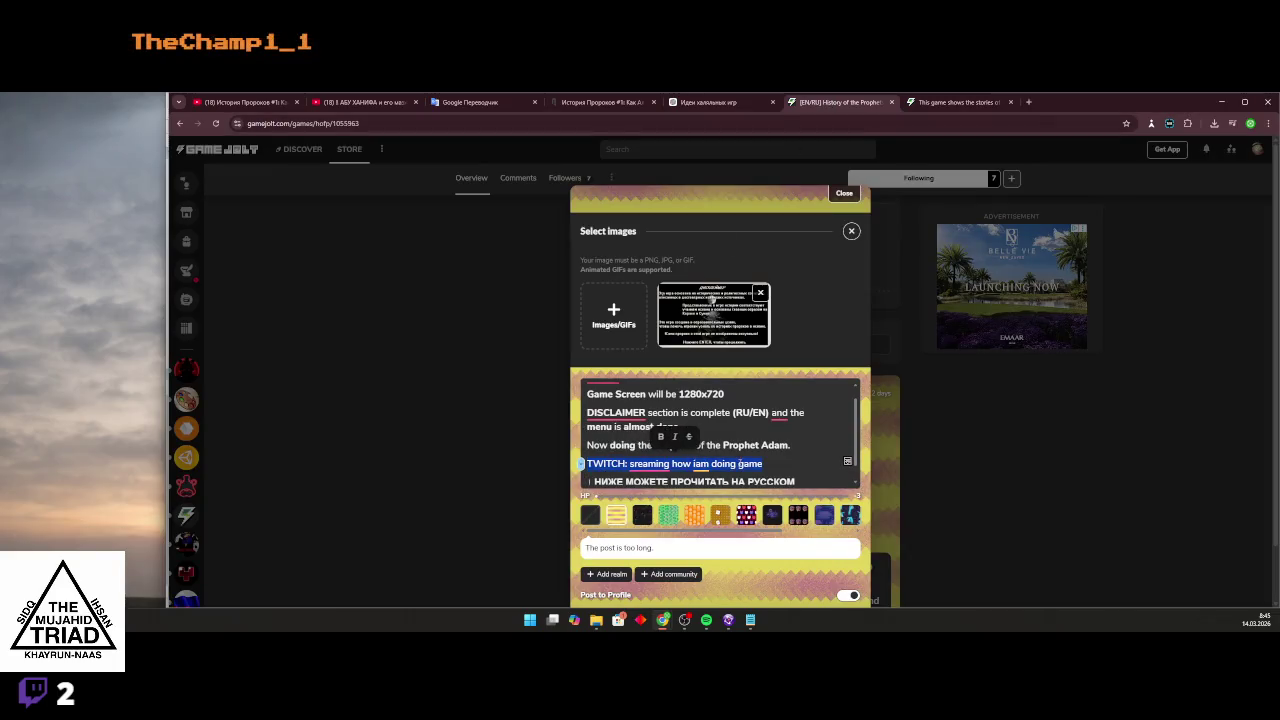
pyautogui.hotkey('ctrl', 'v')
pyautogui.doubleClick(652, 465)
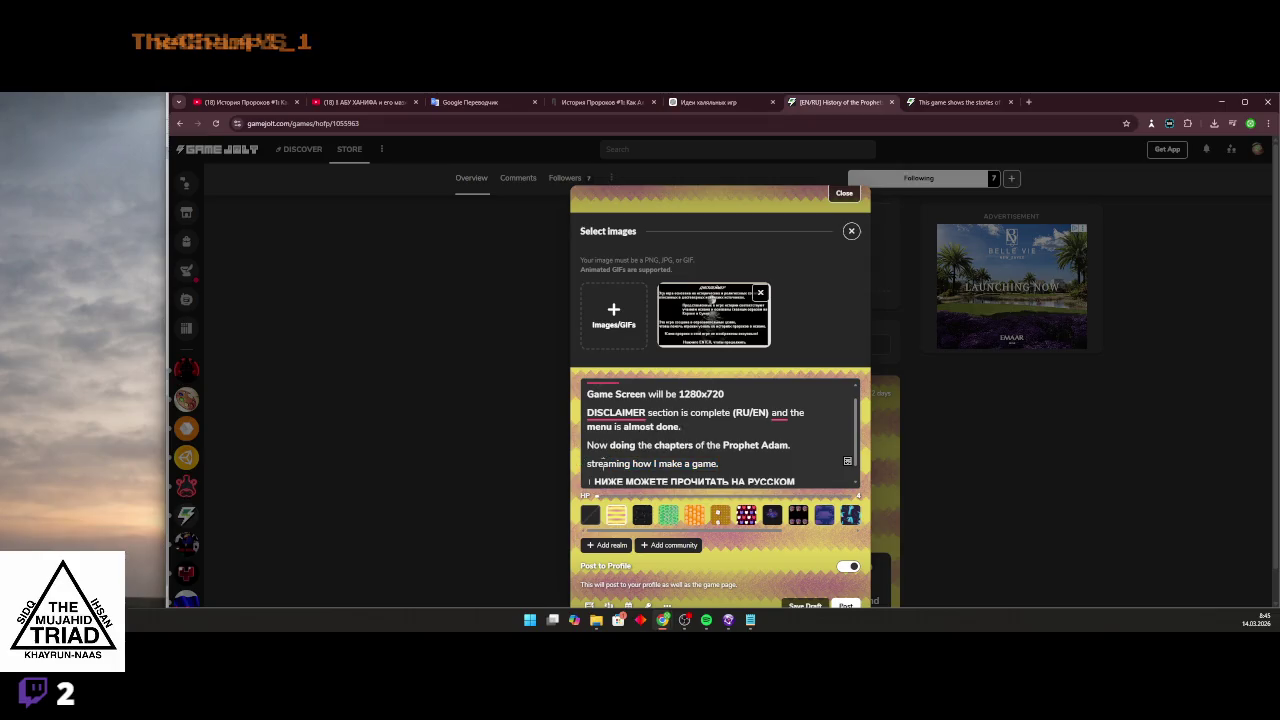
pyautogui.press('BackSpace')
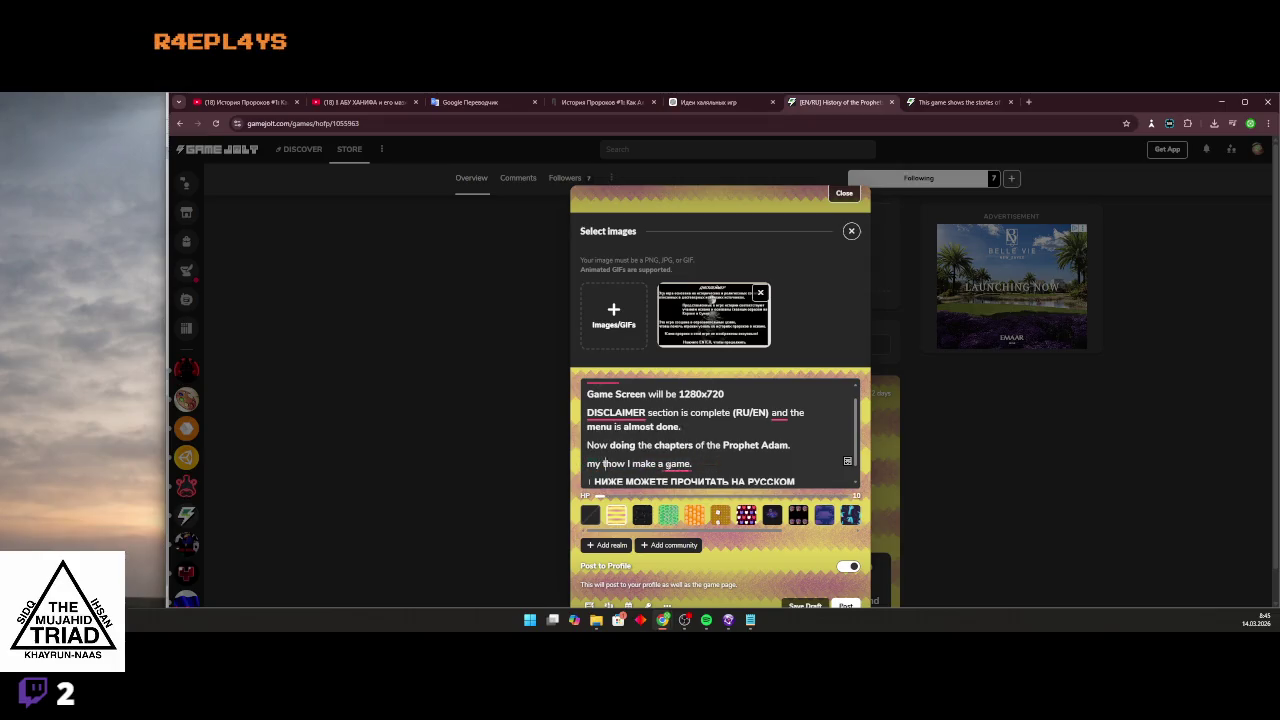
pyautogui.write('witch')
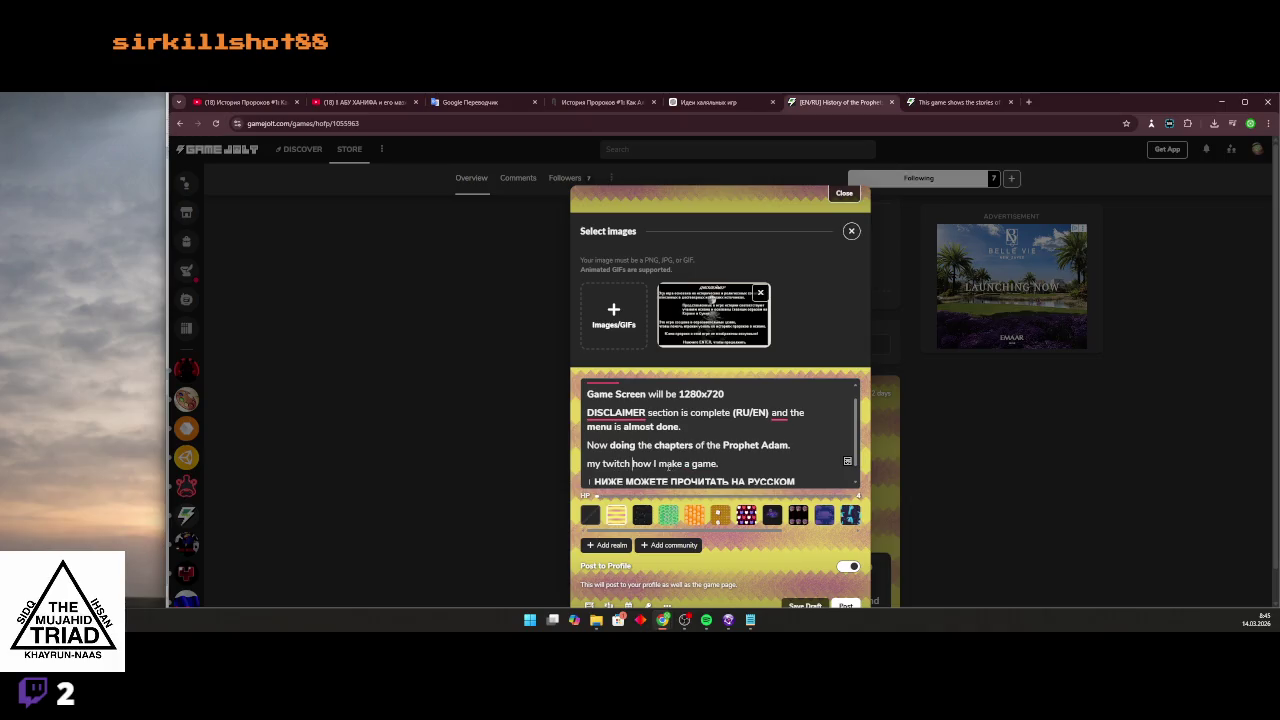
# Remove the 'my twitch how I make a game.' line and start a new line with 'T'.
pyautogui.click(630, 464)
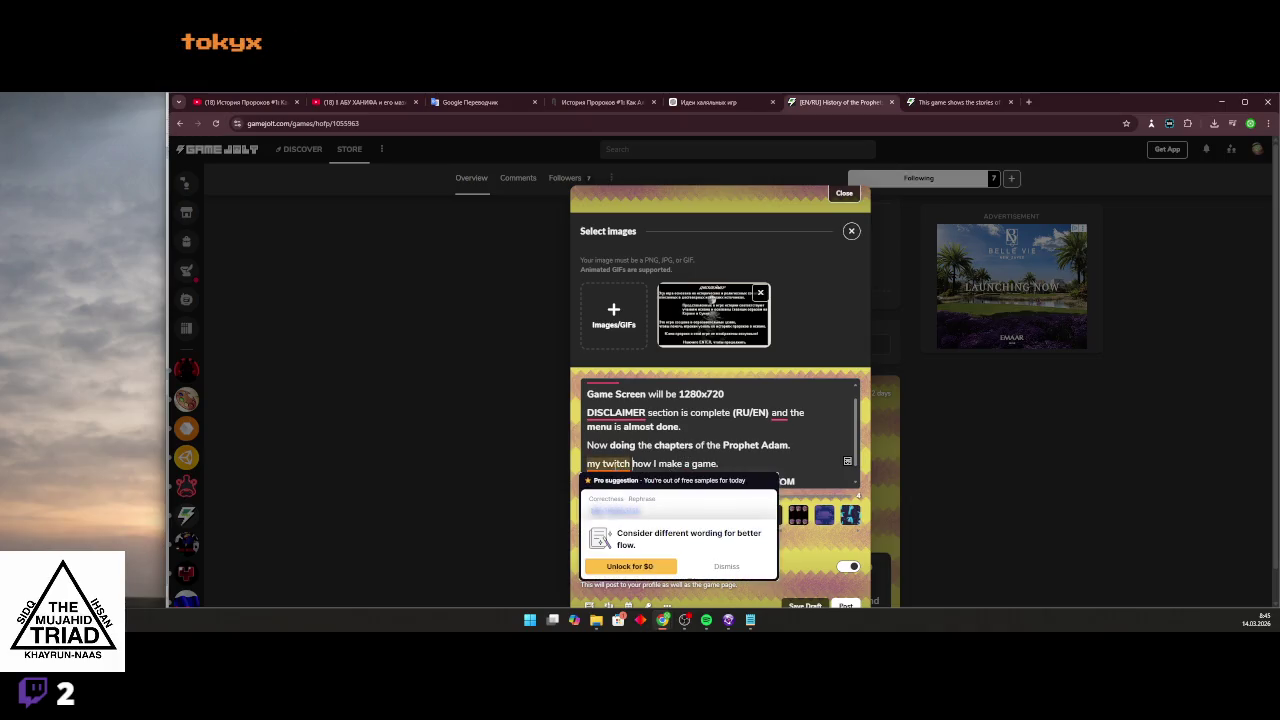
pyautogui.click(726, 566)
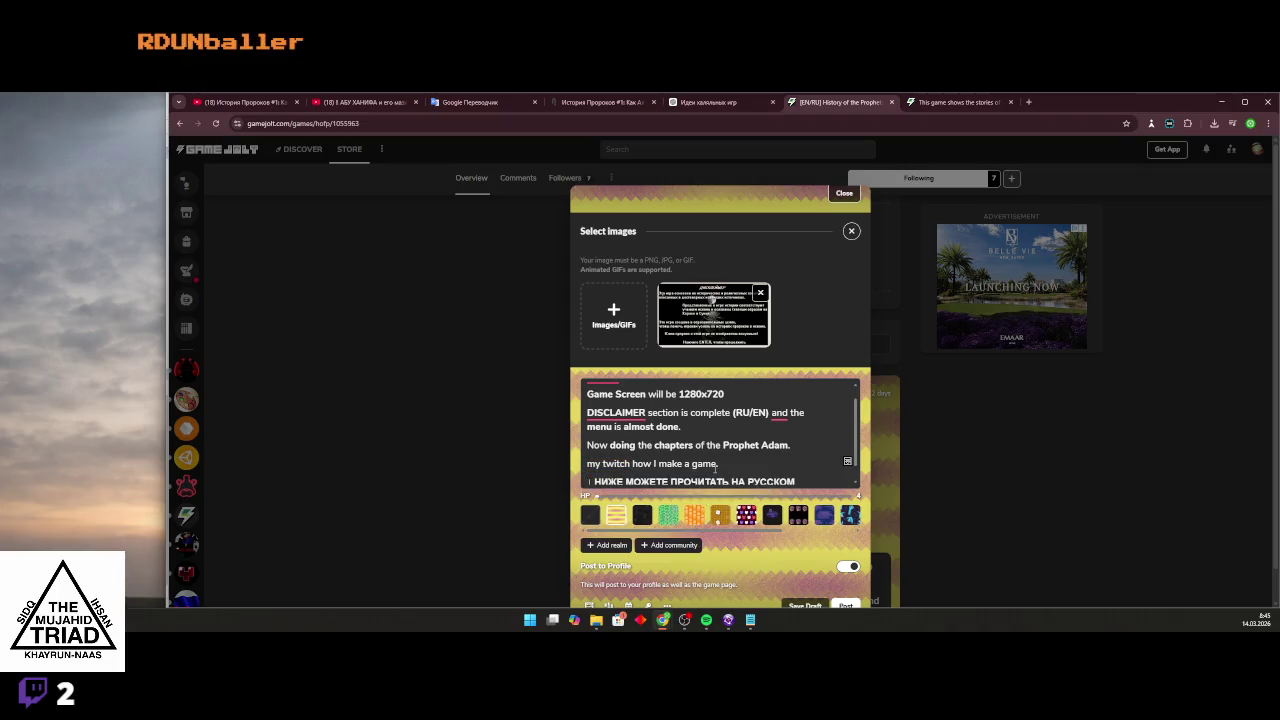
pyautogui.moveTo(632, 464); pyautogui.dragTo(581, 464)
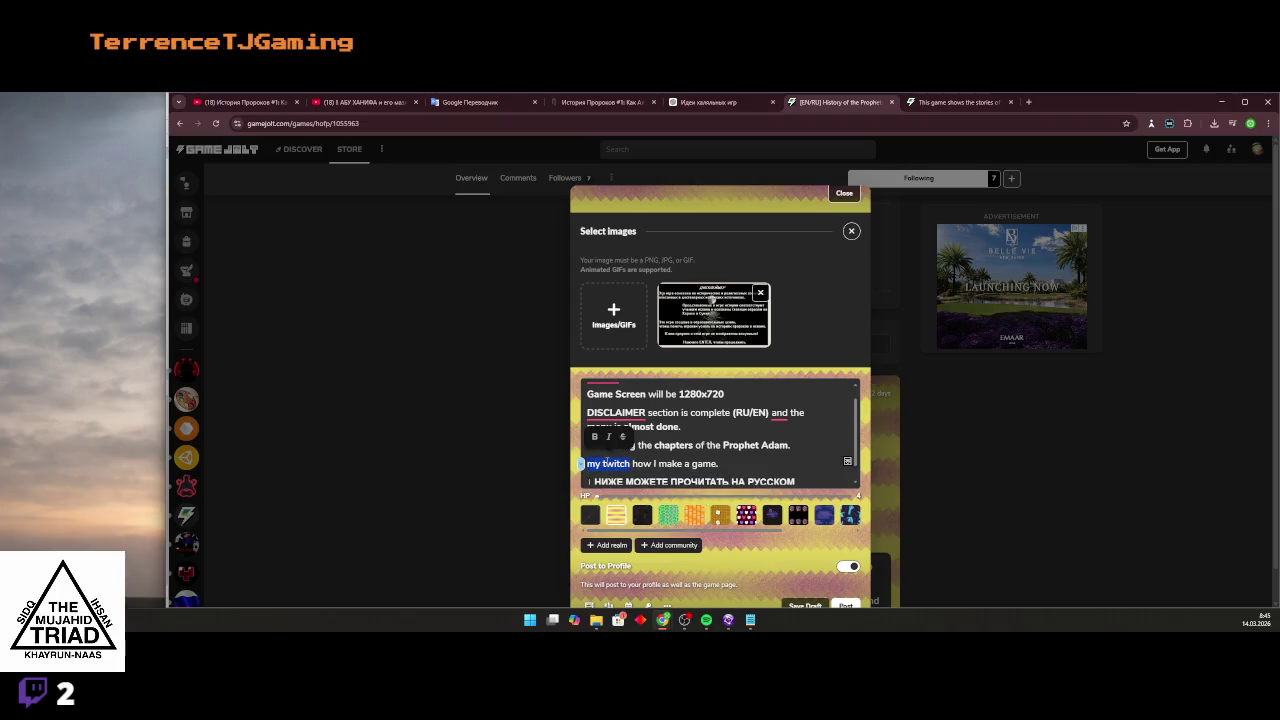
pyautogui.click(613, 466)
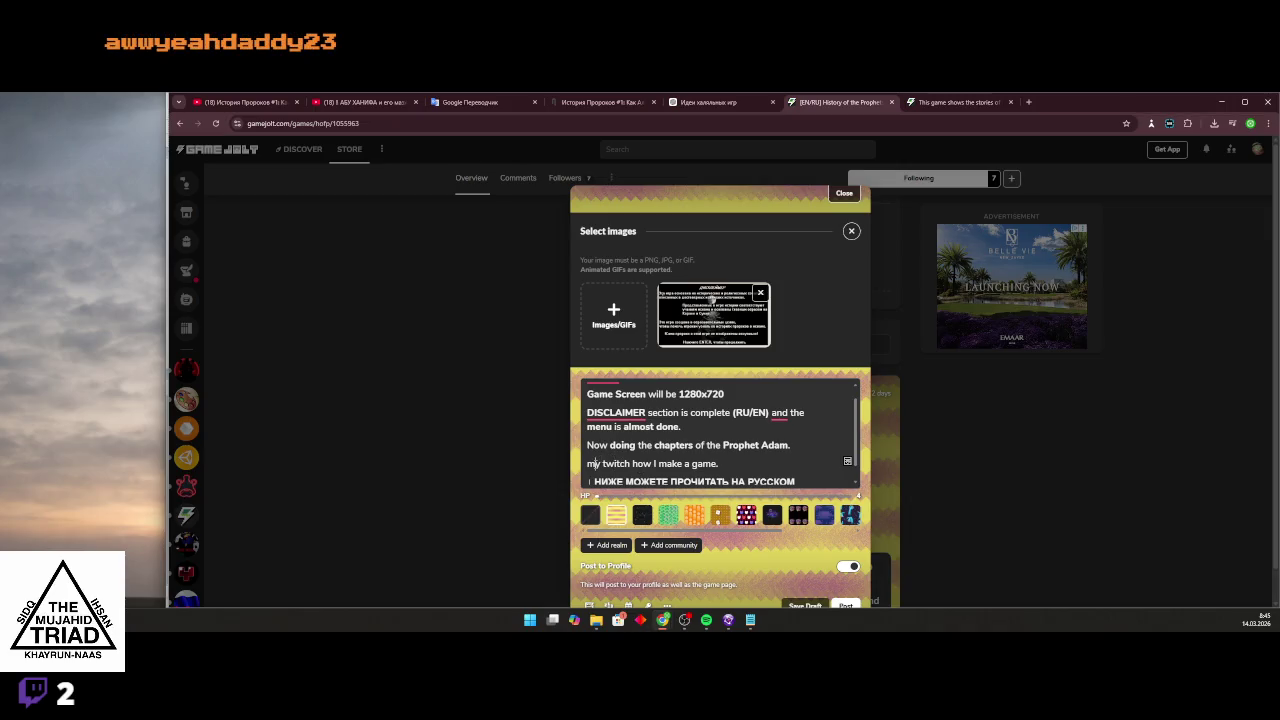
pyautogui.moveTo(581, 464); pyautogui.dragTo(714, 458)
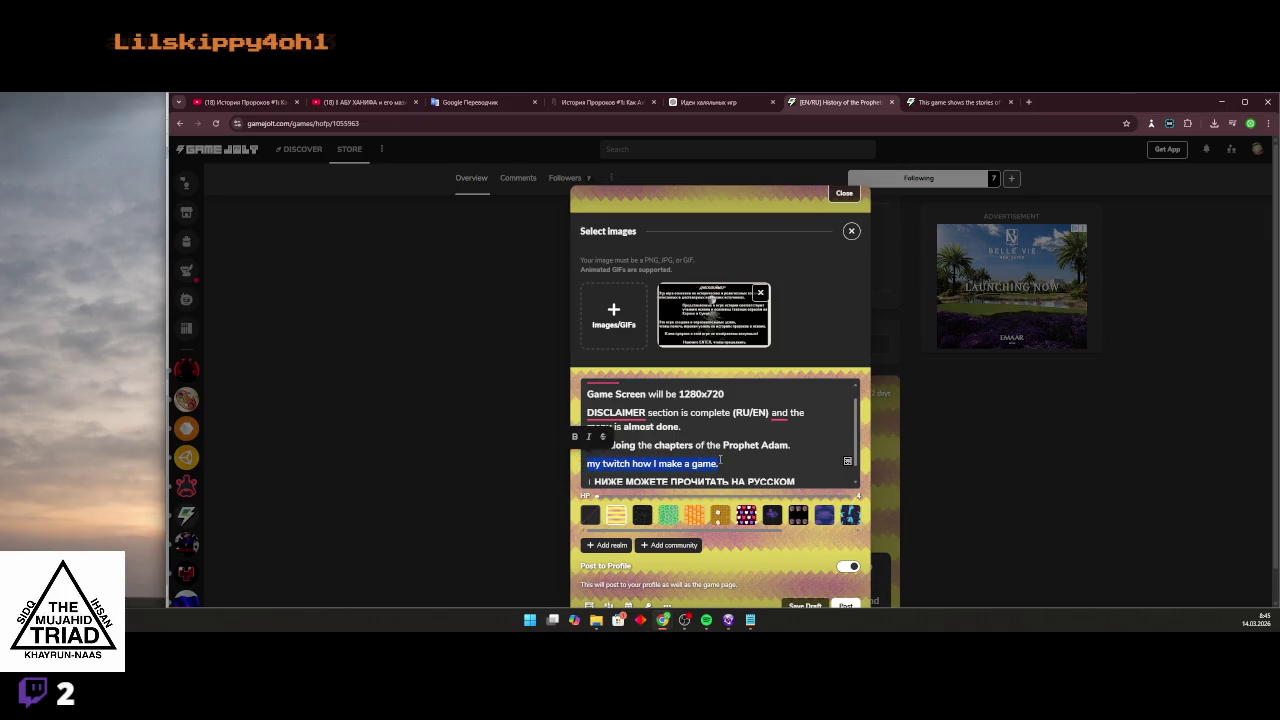
pyautogui.scroll(-3, 660, 460)
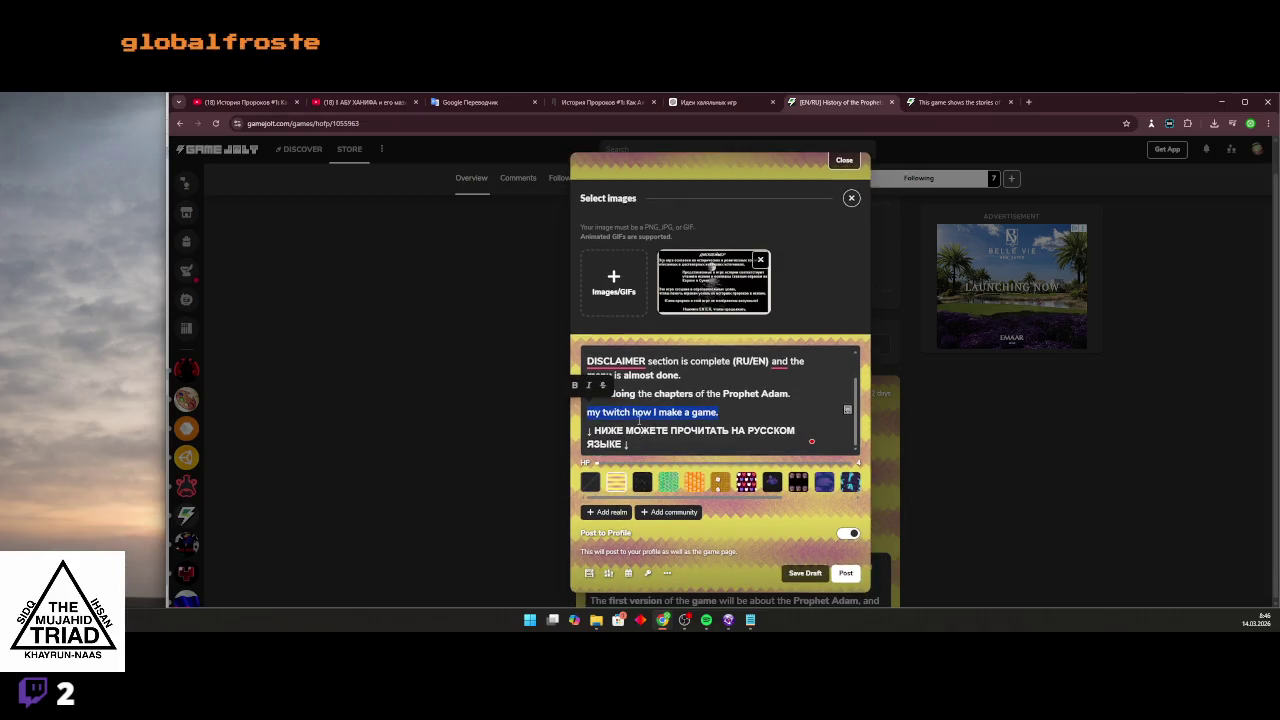
pyautogui.write('T')
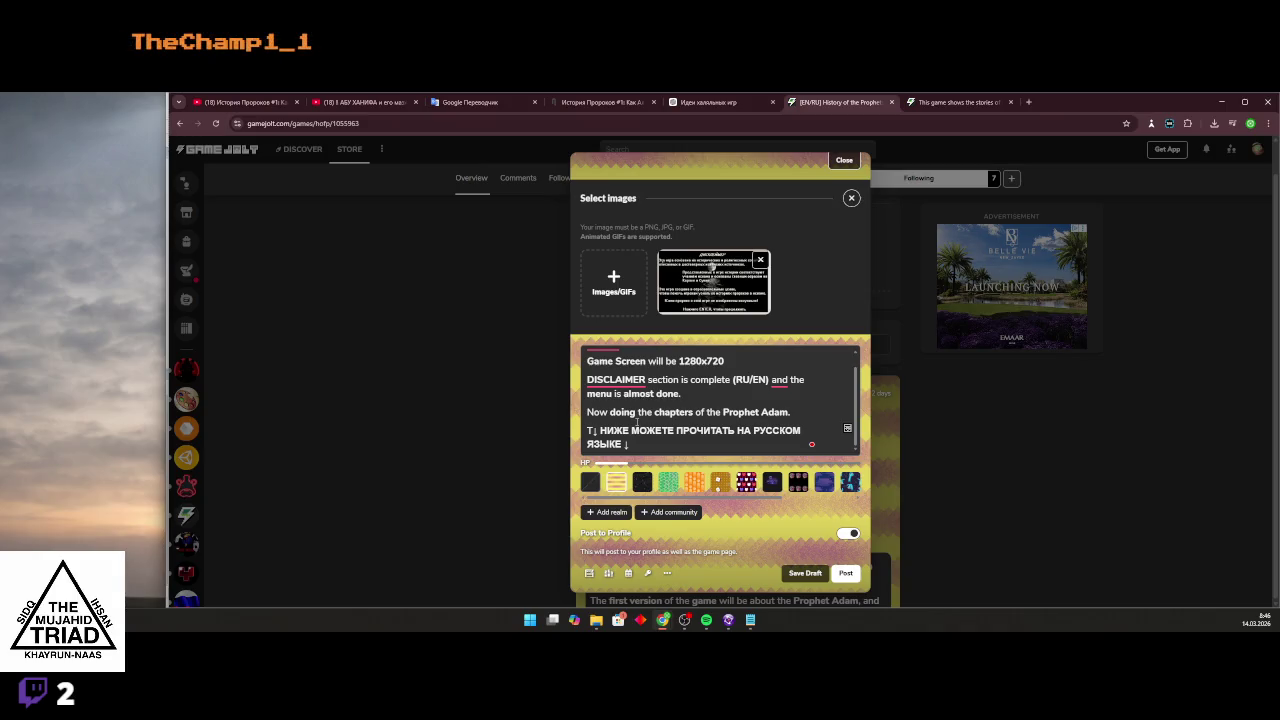
# Write a 'MY TWITCH' heading framed by down arrows copied from the Russian line.
pyautogui.press('Return')
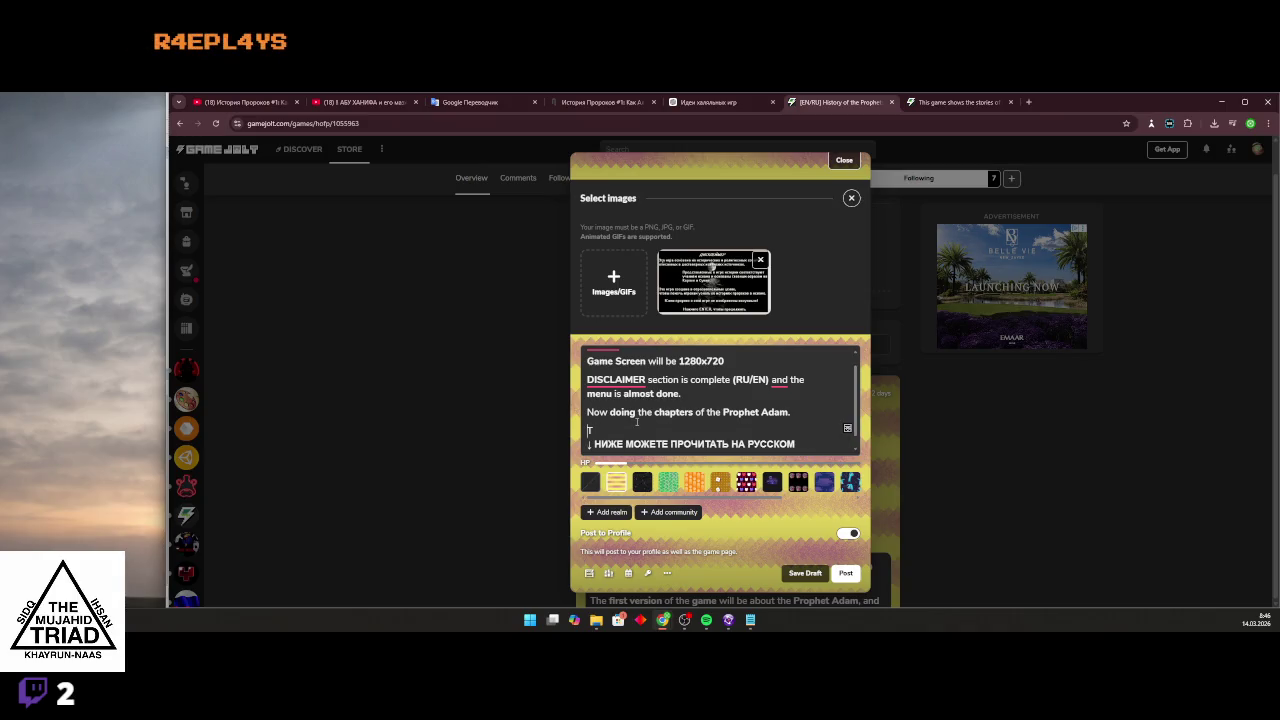
pyautogui.press('BackSpace')
pyautogui.write('MT')
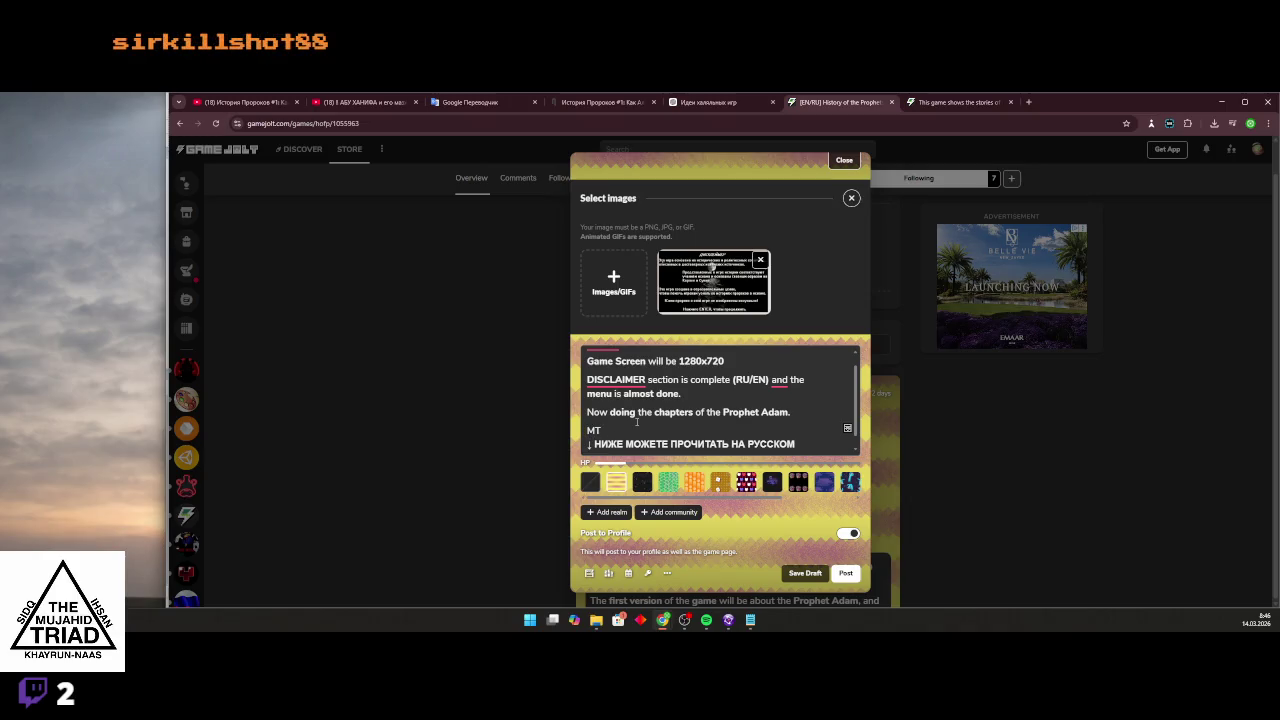
pyautogui.write(' WWITCH')
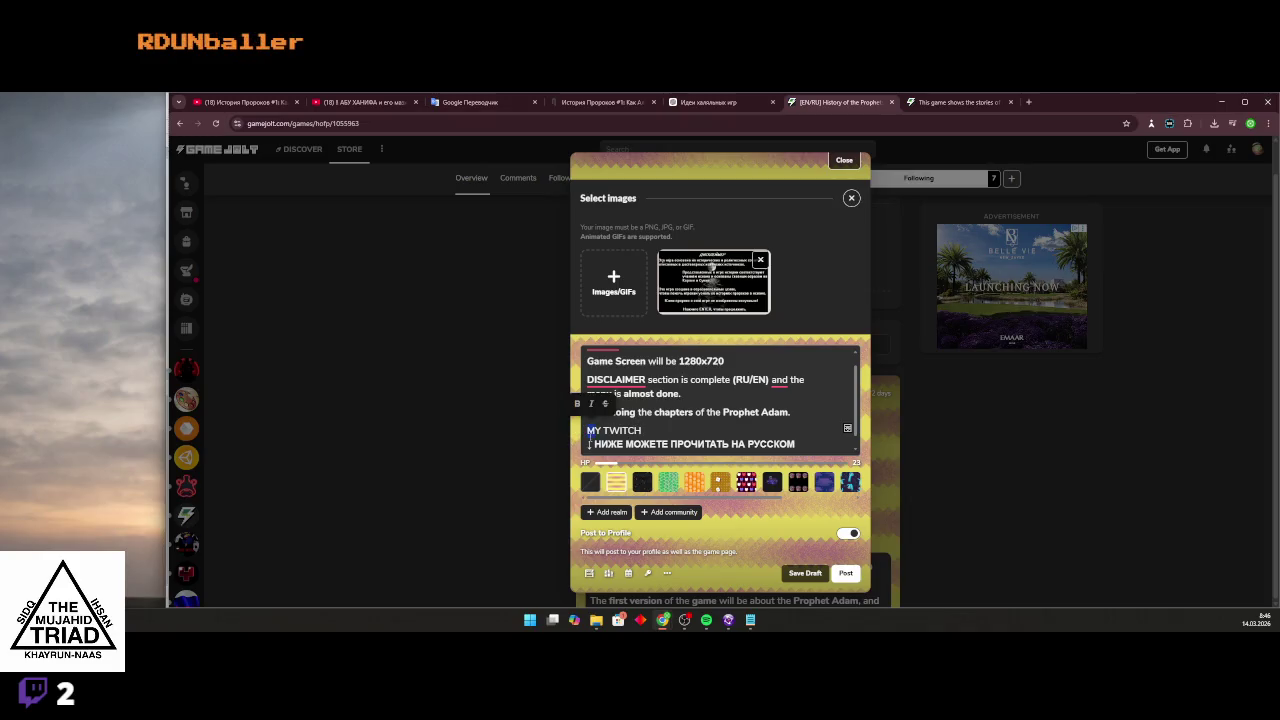
pyautogui.click(590, 444)
pyautogui.hotkey('shift', 'Right')
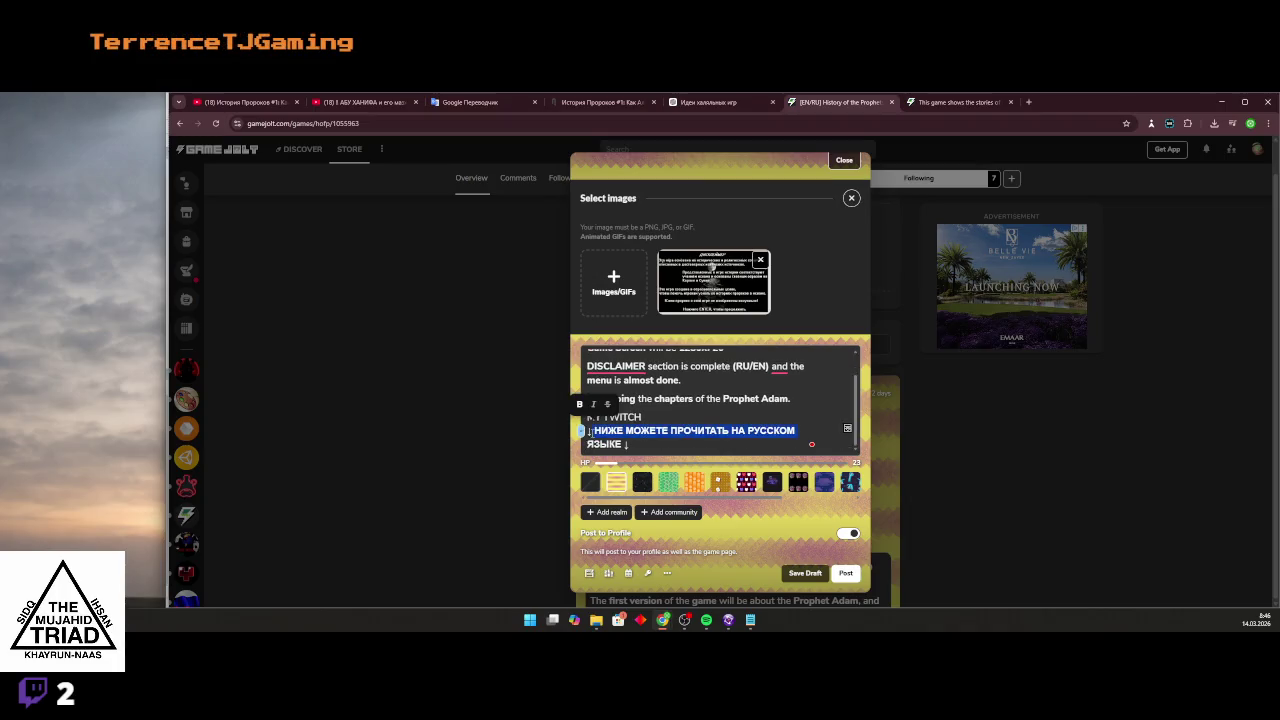
pyautogui.hotkey('ctrl', 'c')
pyautogui.click(646, 416)
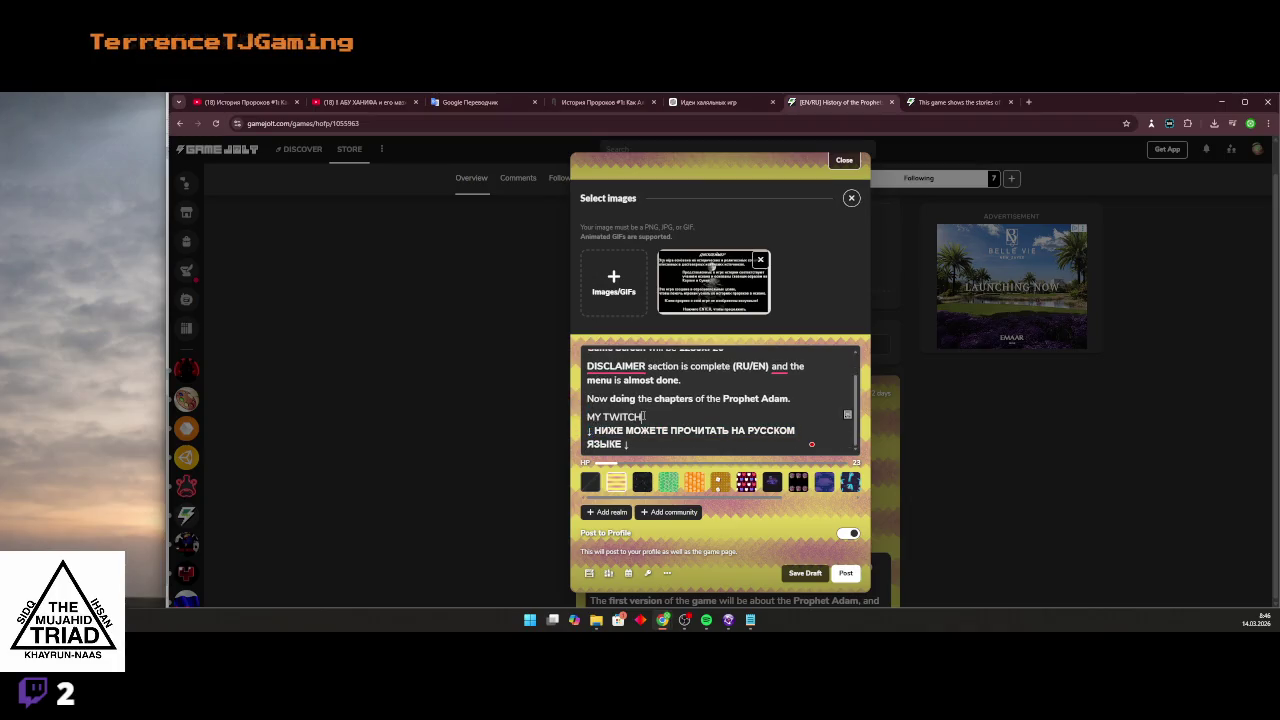
pyautogui.hotkey('ctrl', 'v')
pyautogui.hotkey('shift', 'Left')
pyautogui.hotkey('ctrl', 'c')
pyautogui.press('Up')
pyautogui.press('Up')
pyautogui.press('Home')
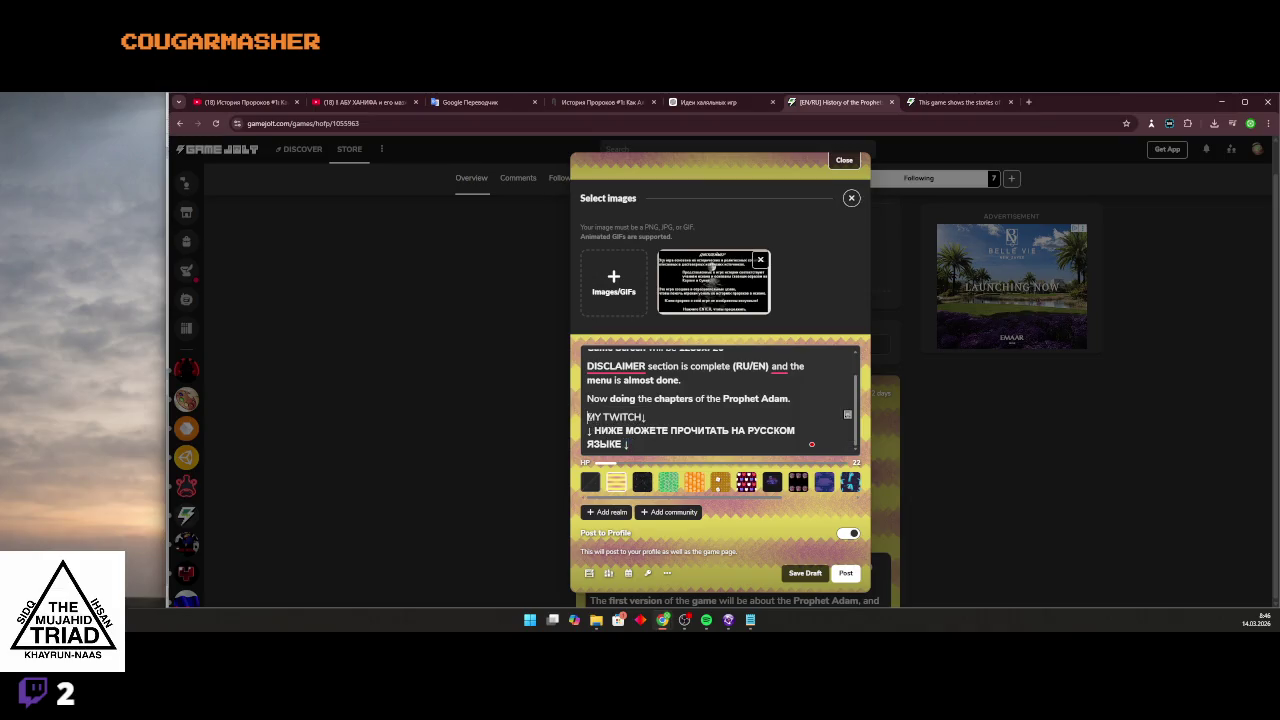
pyautogui.hotkey('ctrl', 'v')
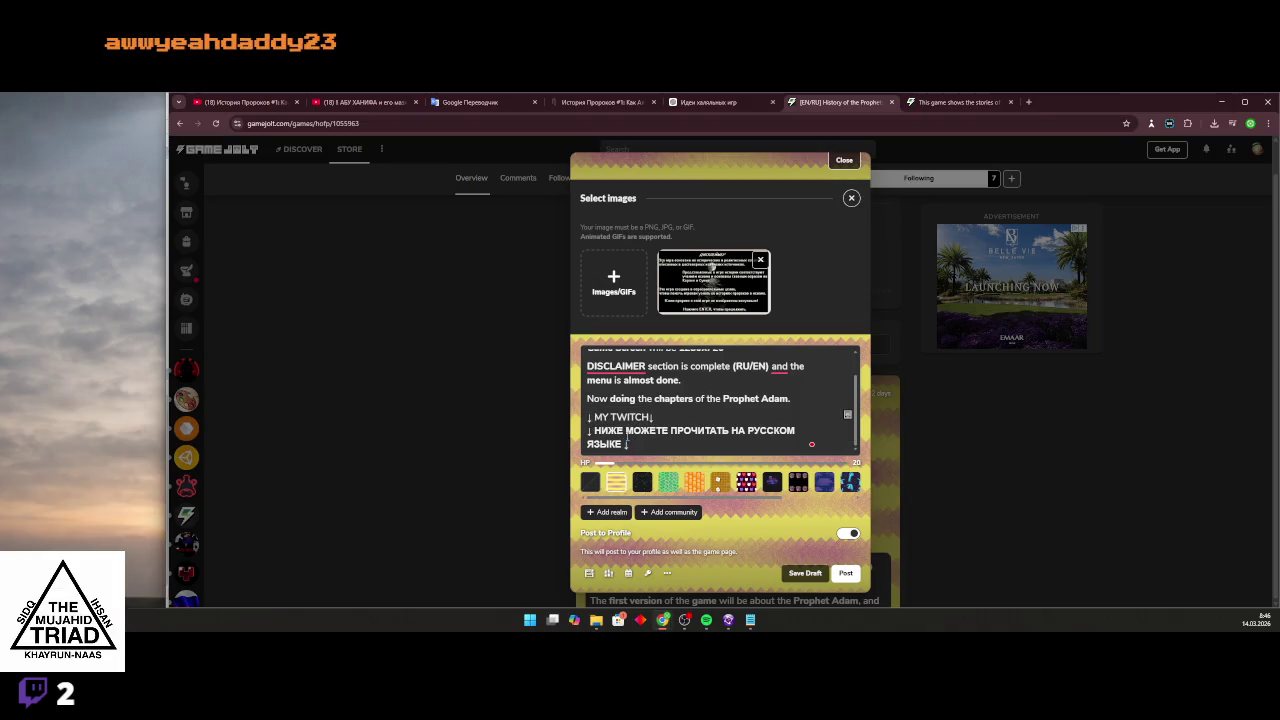
# Delete the '↓ MY TWITCH↓' line and leave a blank line after 'Prophet Adam.'.
pyautogui.moveTo(588, 416); pyautogui.dragTo(654, 444)
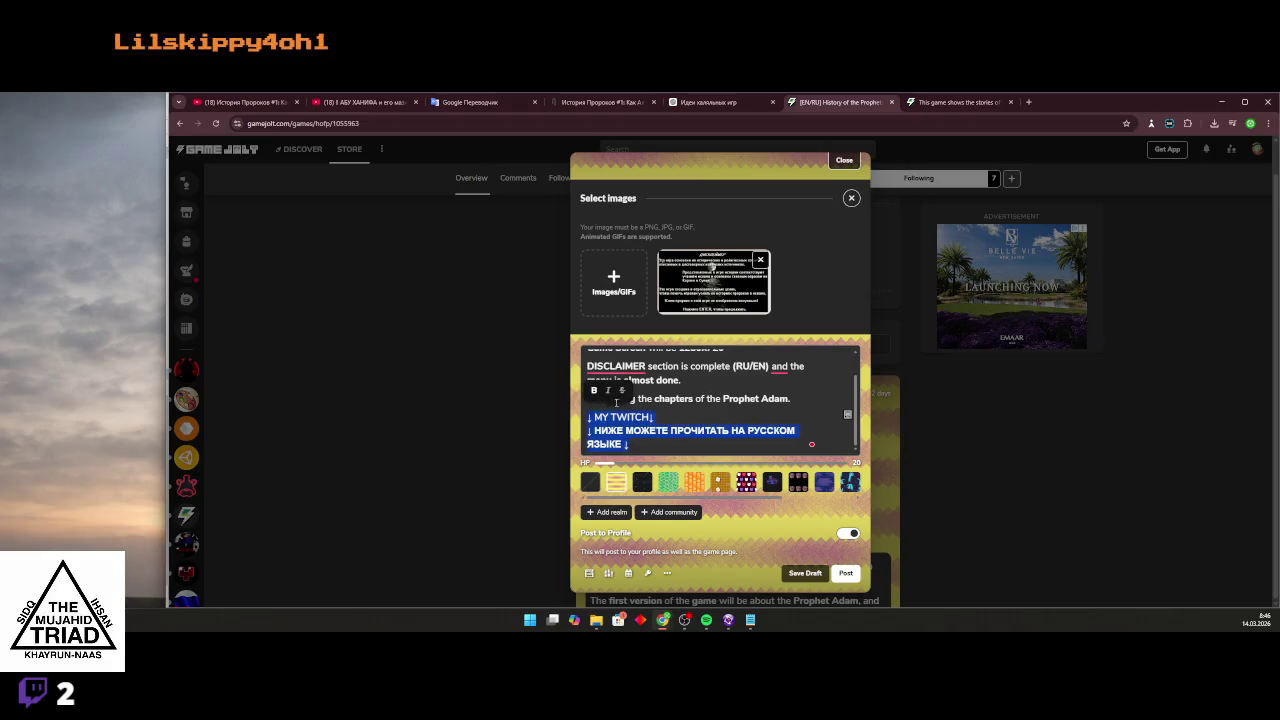
pyautogui.click(654, 442)
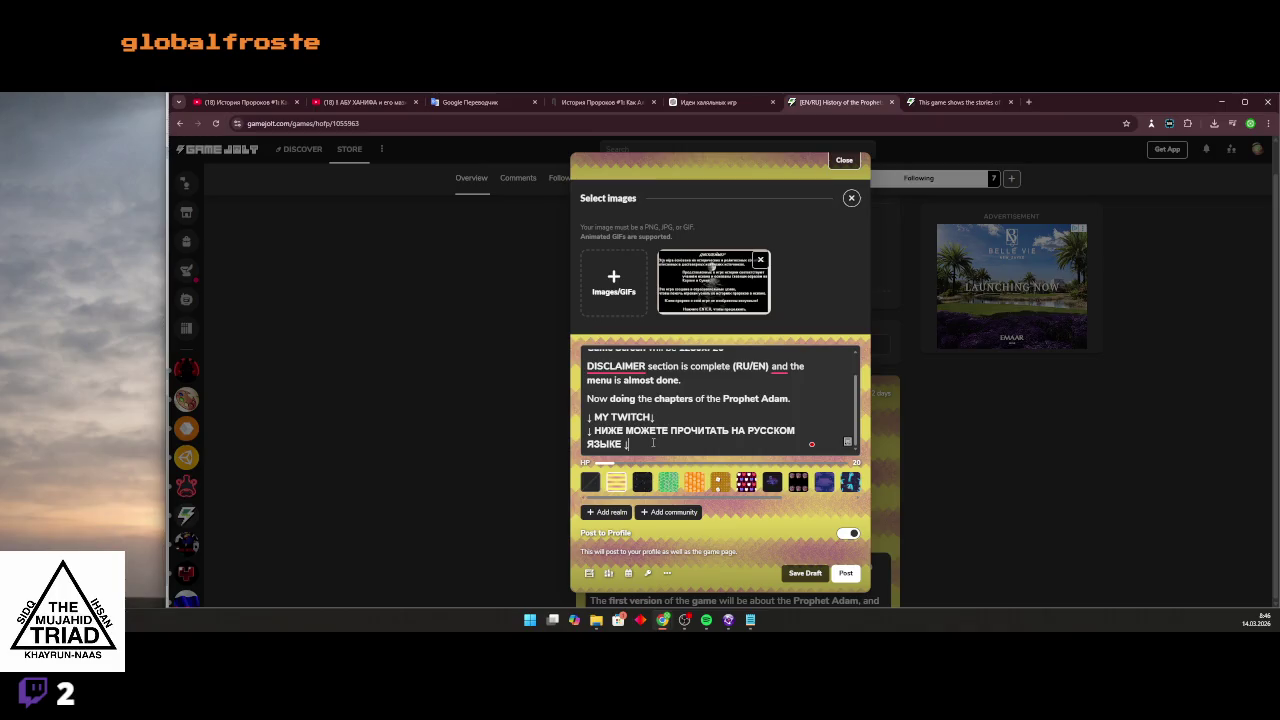
pyautogui.moveTo(666, 419); pyautogui.dragTo(594, 418)
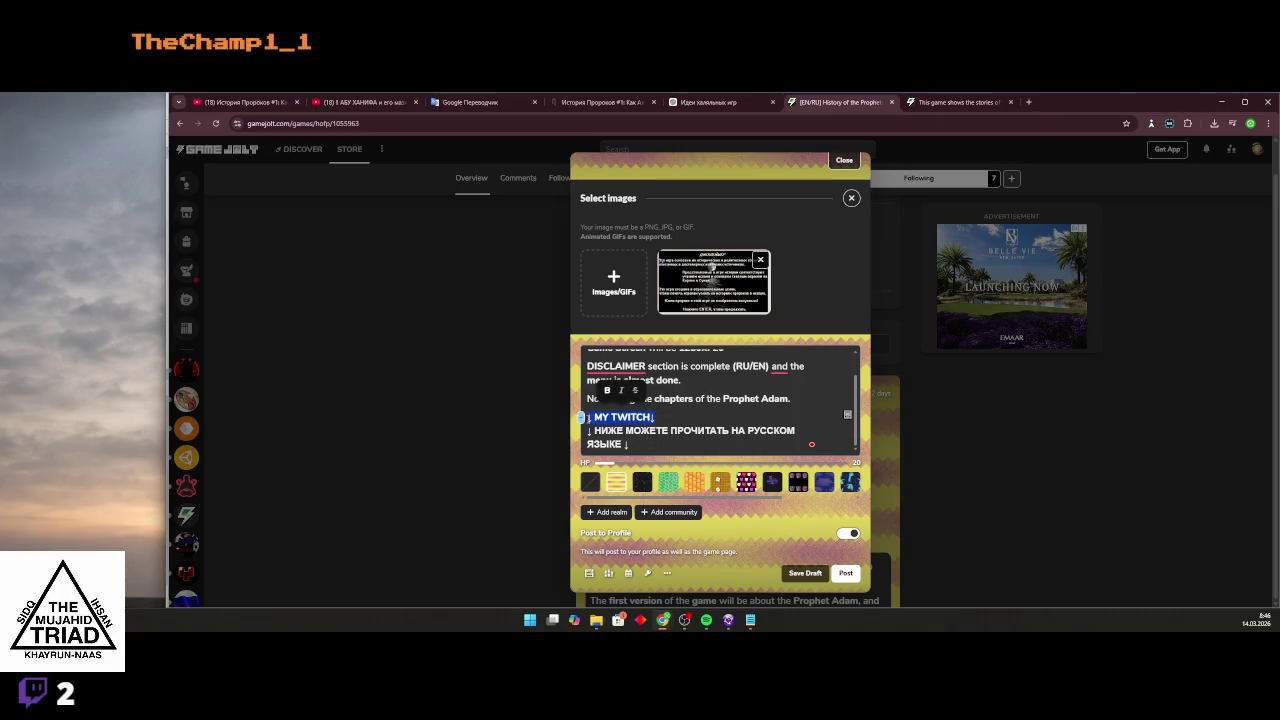
pyautogui.press('BackSpace')
pyautogui.press('BackSpace')
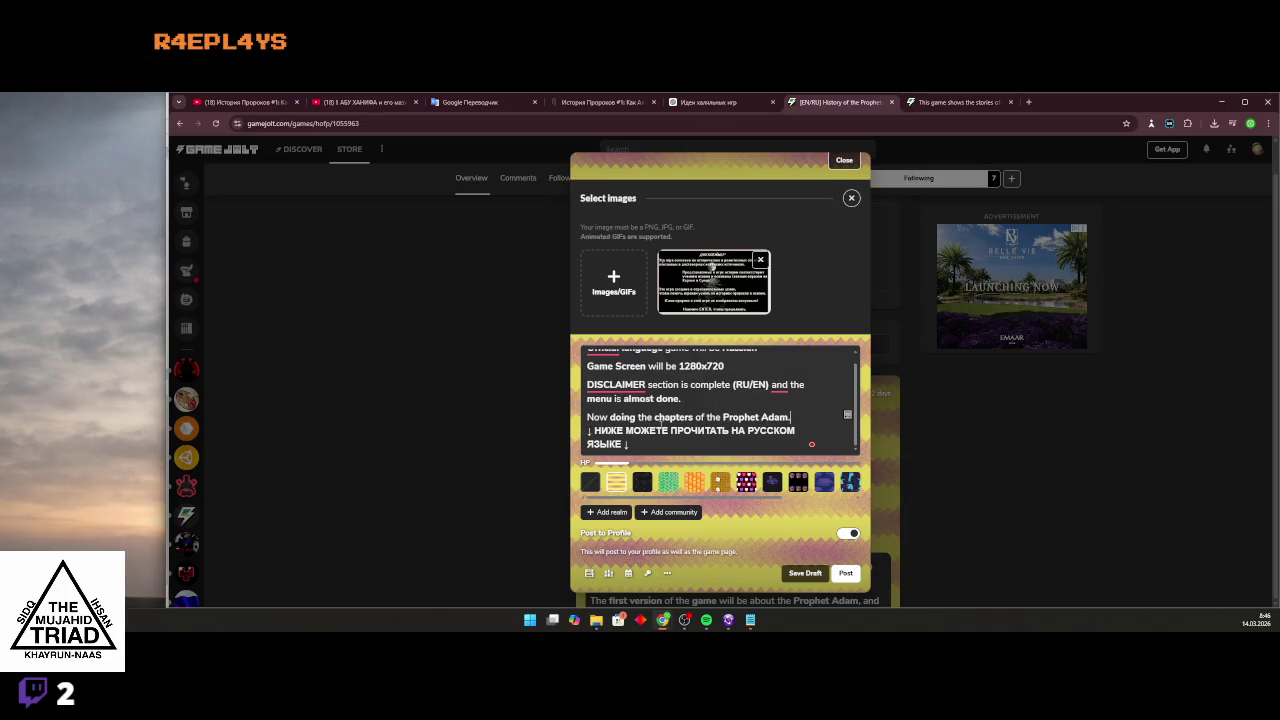
pyautogui.press('Return')
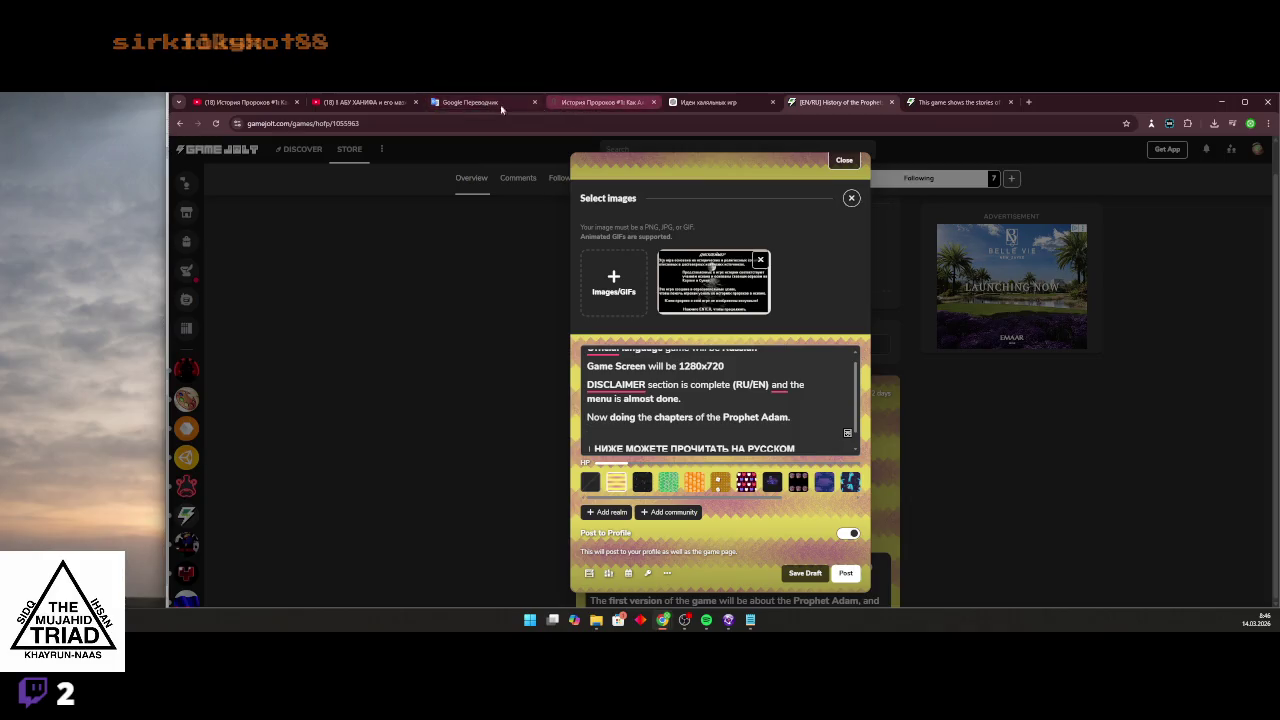
# Open twitch.tv/bot2shev in a new tab and select the channel's address to copy.
pyautogui.click(1030, 101)
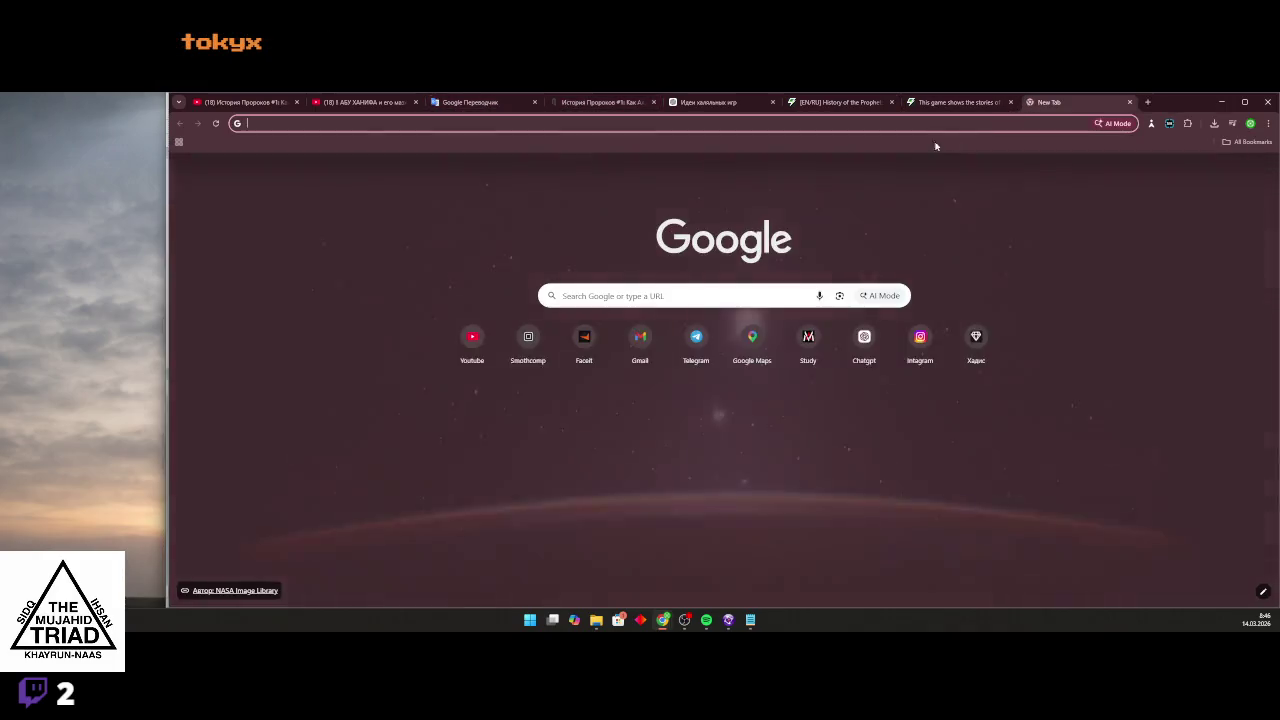
pyautogui.write('twitch.tv/bot2shev')
pyautogui.press('Return')
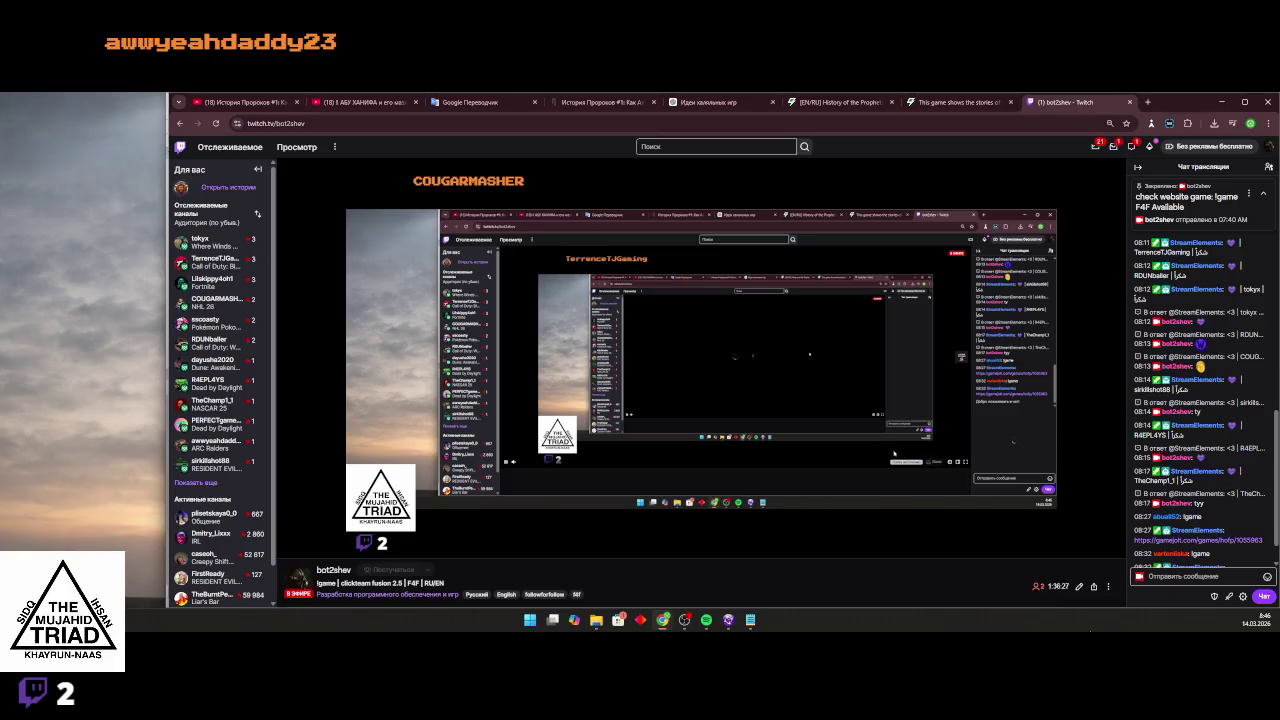
pyautogui.scroll(-2, 1021, 569)
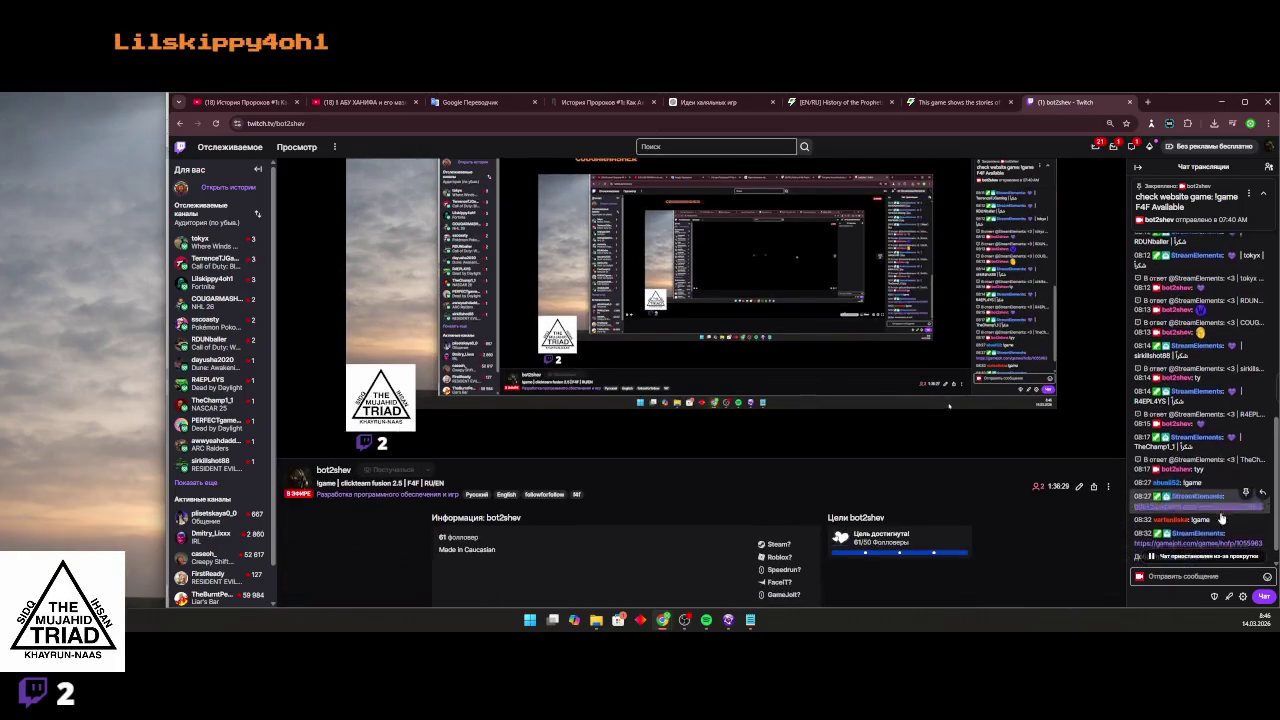
pyautogui.scroll(1, 1100, 450)
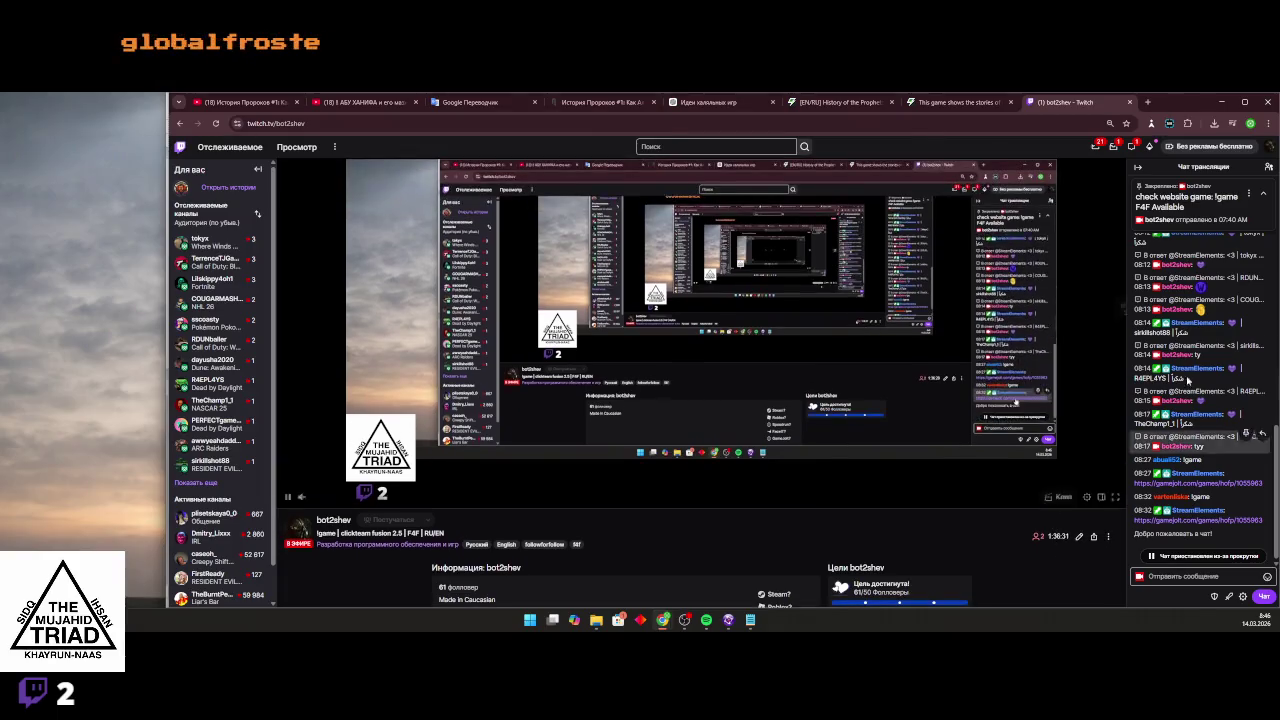
pyautogui.click(1248, 192)
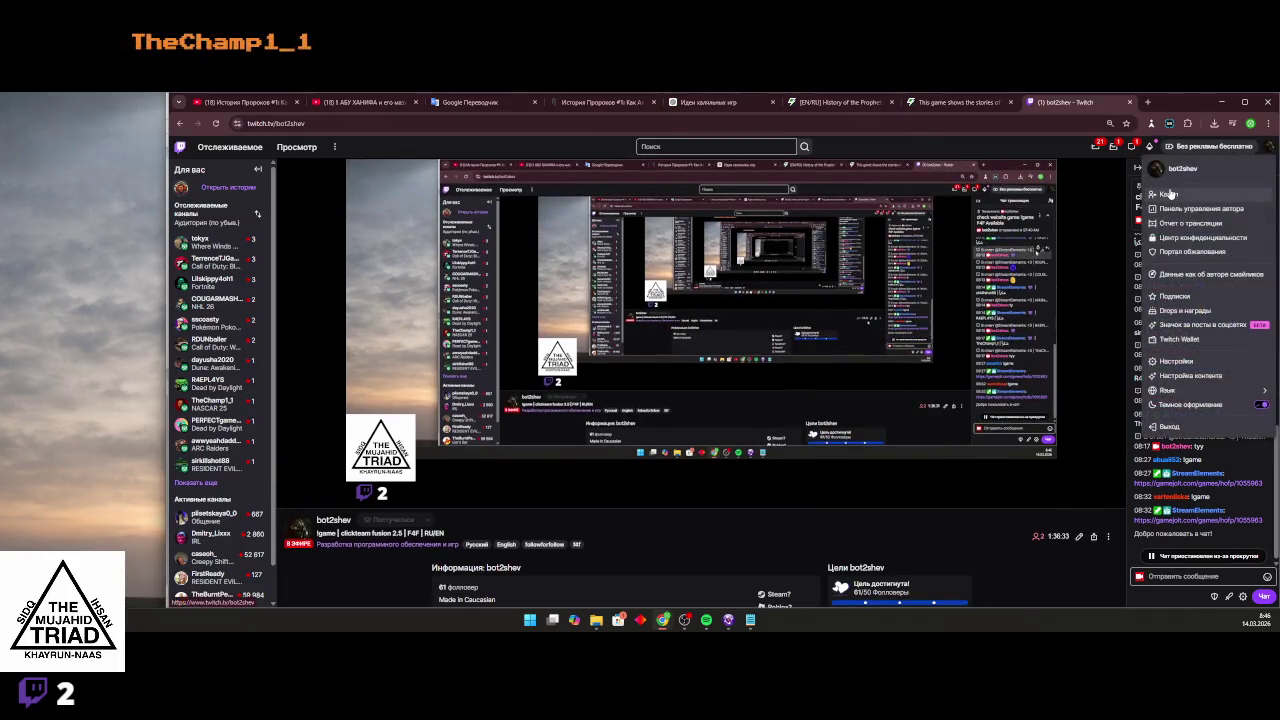
pyautogui.click(1100, 218)
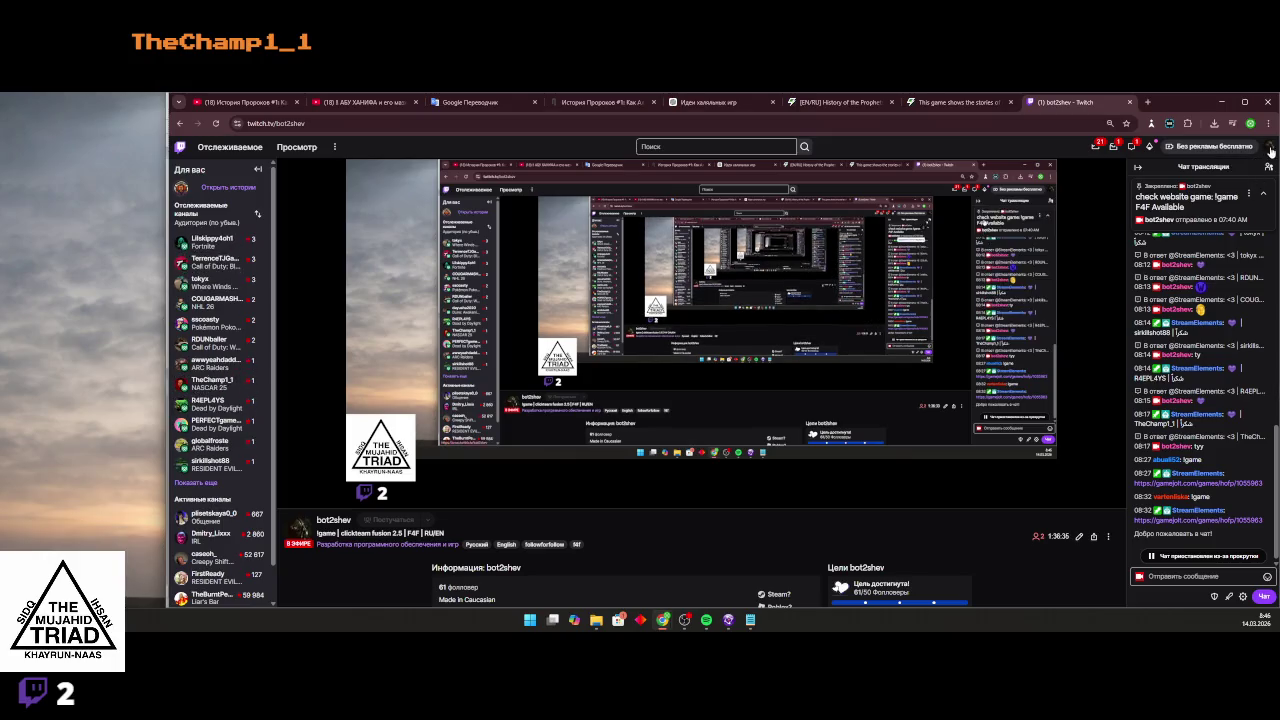
pyautogui.click(1271, 150)
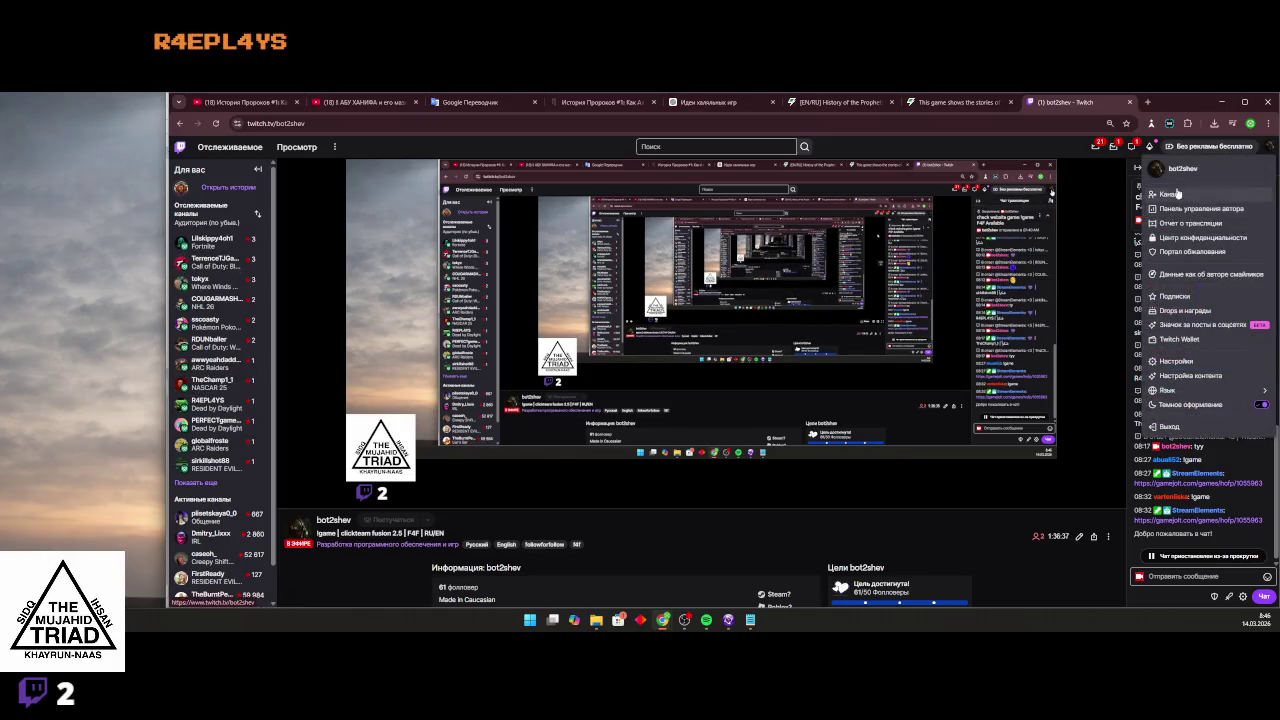
pyautogui.click(643, 122)
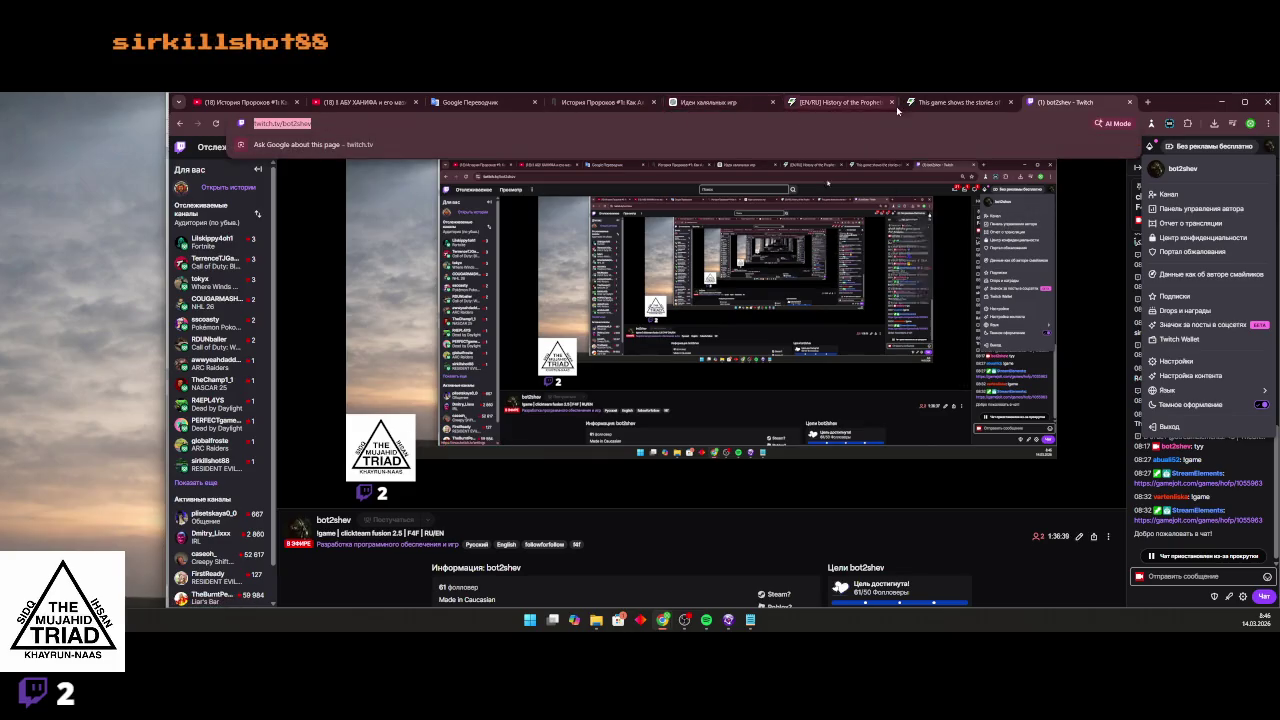
# Return to the Game Jolt draft and restore the paragraph break before the Russian line.
pyautogui.click(940, 102)
pyautogui.click(840, 102)
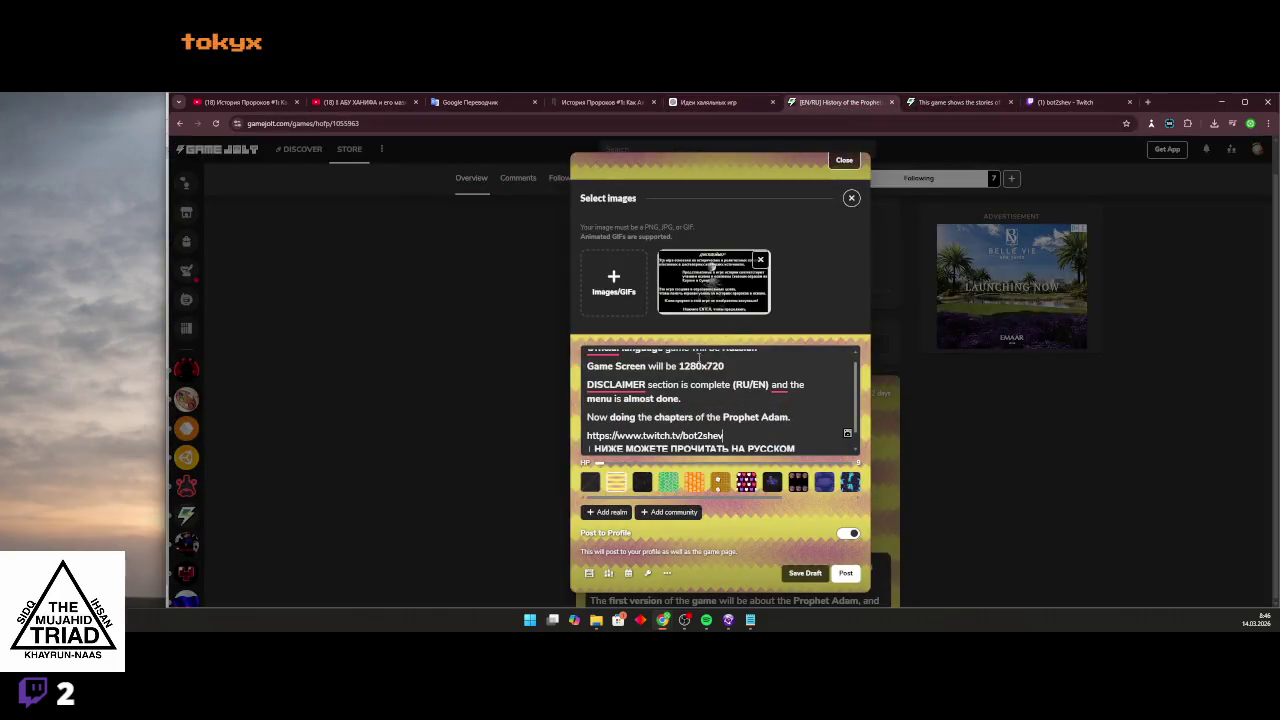
pyautogui.scroll(-1, 655, 423)
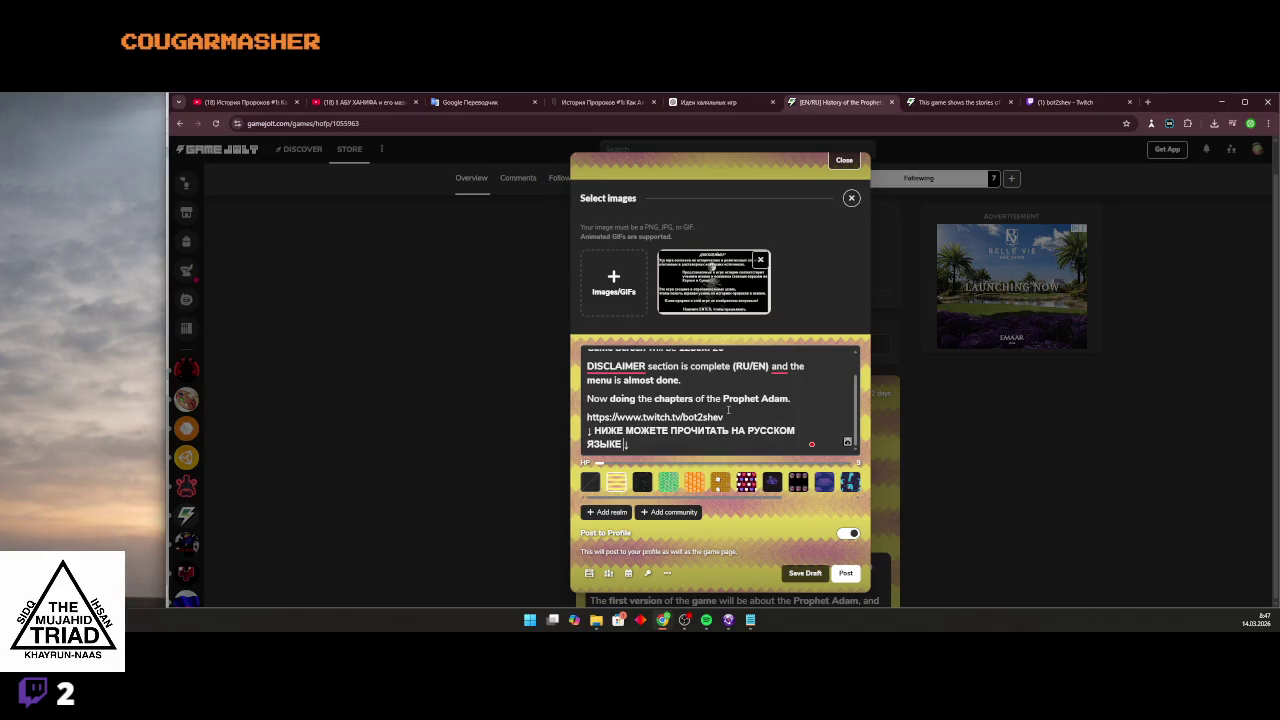
pyautogui.press('BackSpace')
pyautogui.press('Return')
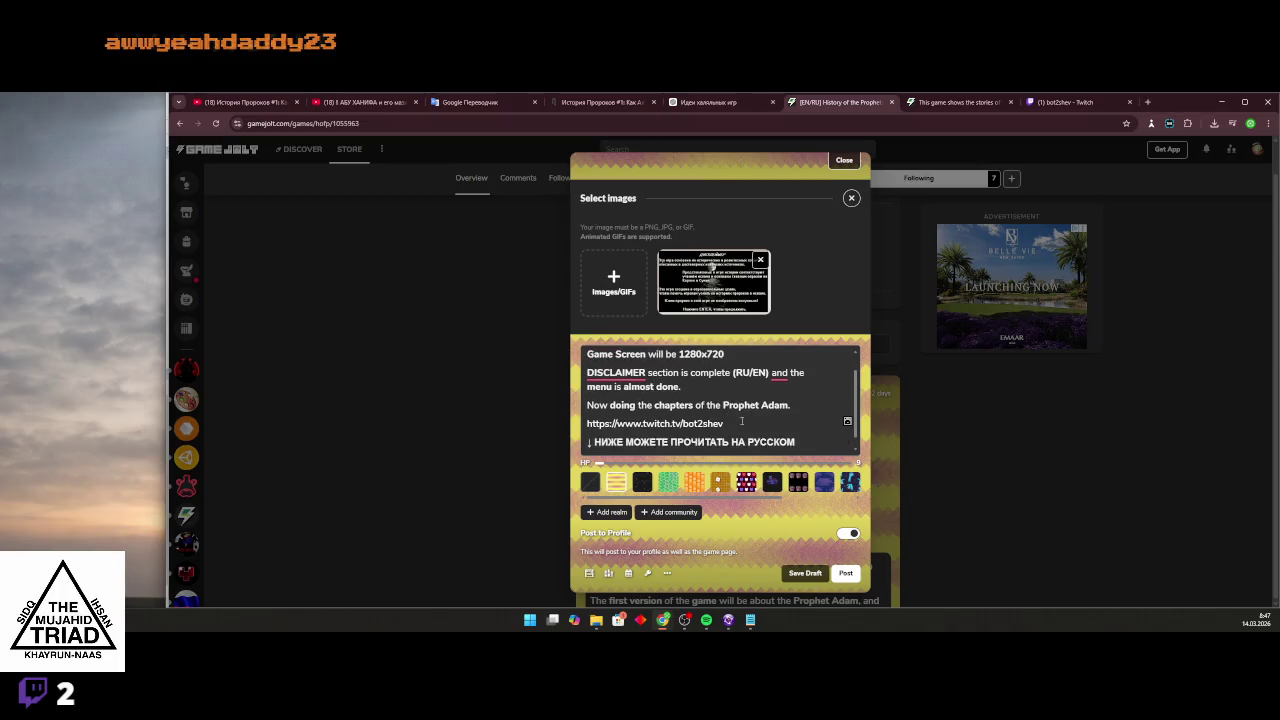
# Check the Twitch channel link sits on its own line, then switch to Clickteam Fusion.
pyautogui.tripleClick(746, 416)
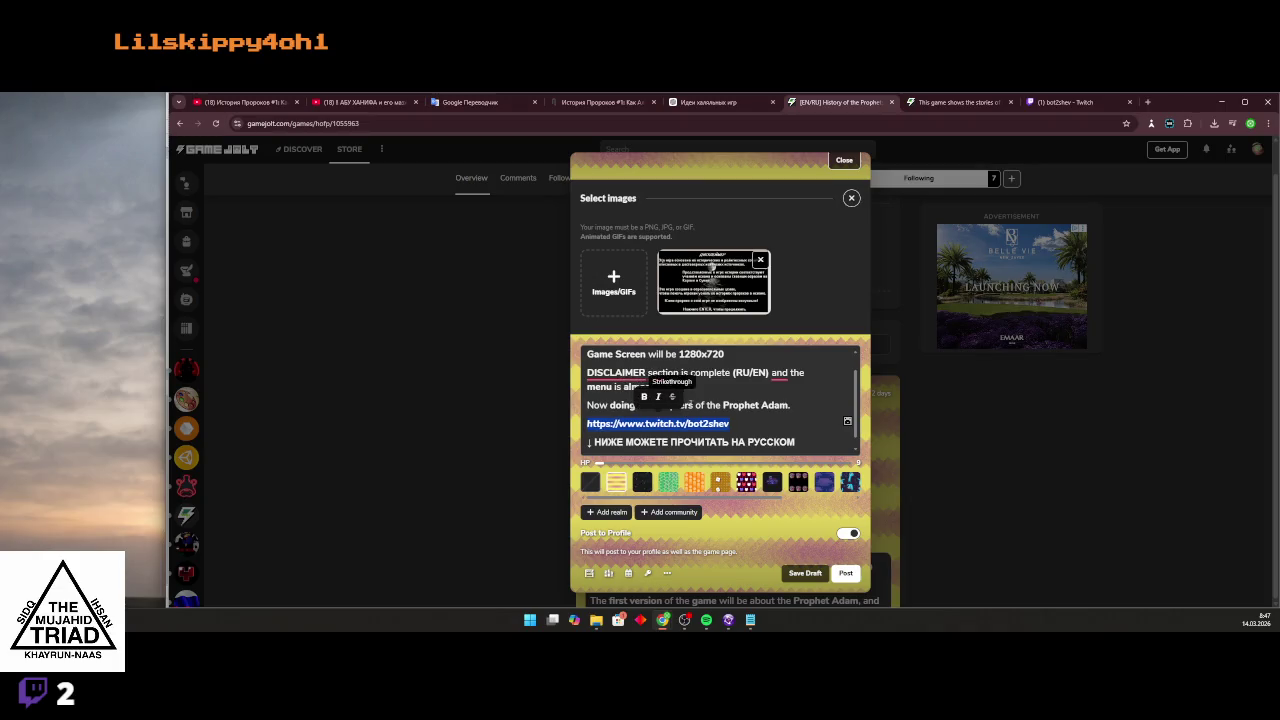
pyautogui.click(766, 422)
pyautogui.scroll(-1, 710, 432)
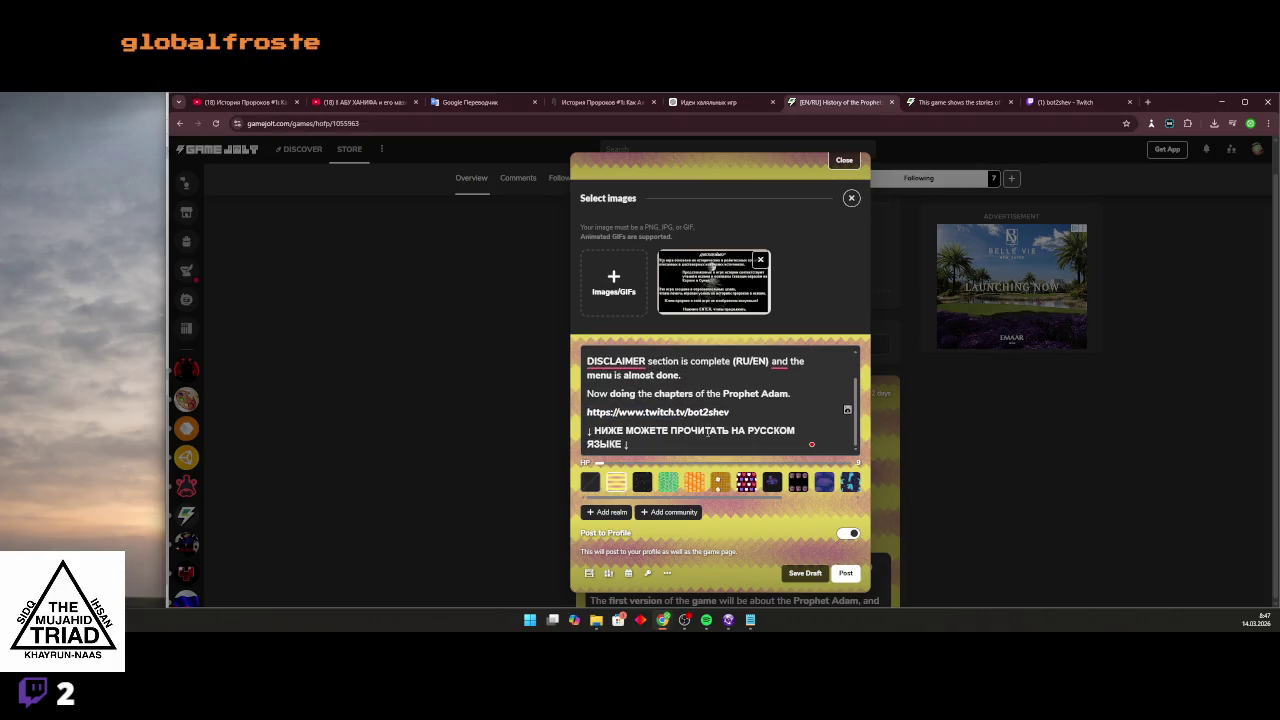
pyautogui.scroll(2, 652, 440)
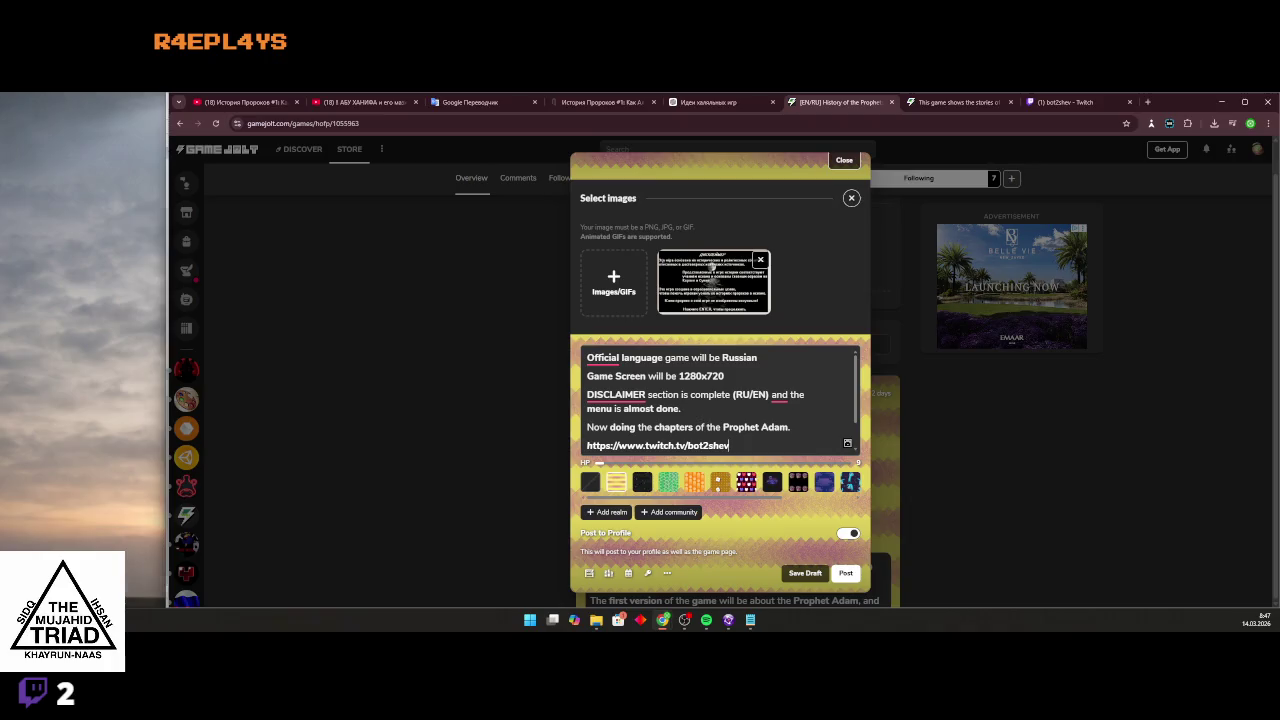
pyautogui.hotkey('alt', 'Tab')
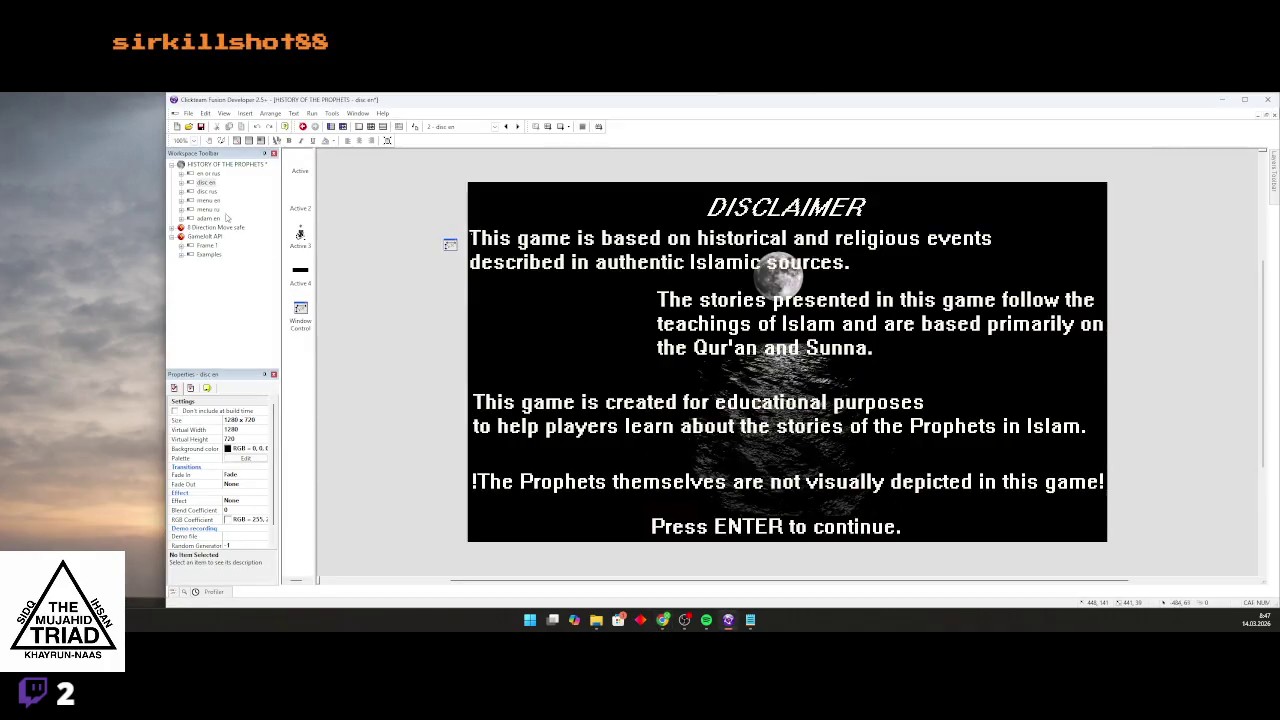
# Open the Russian disclaimer frame, then the English 'menu en' frame, in Clickteam Fusion.
pyautogui.doubleClick(206, 191)
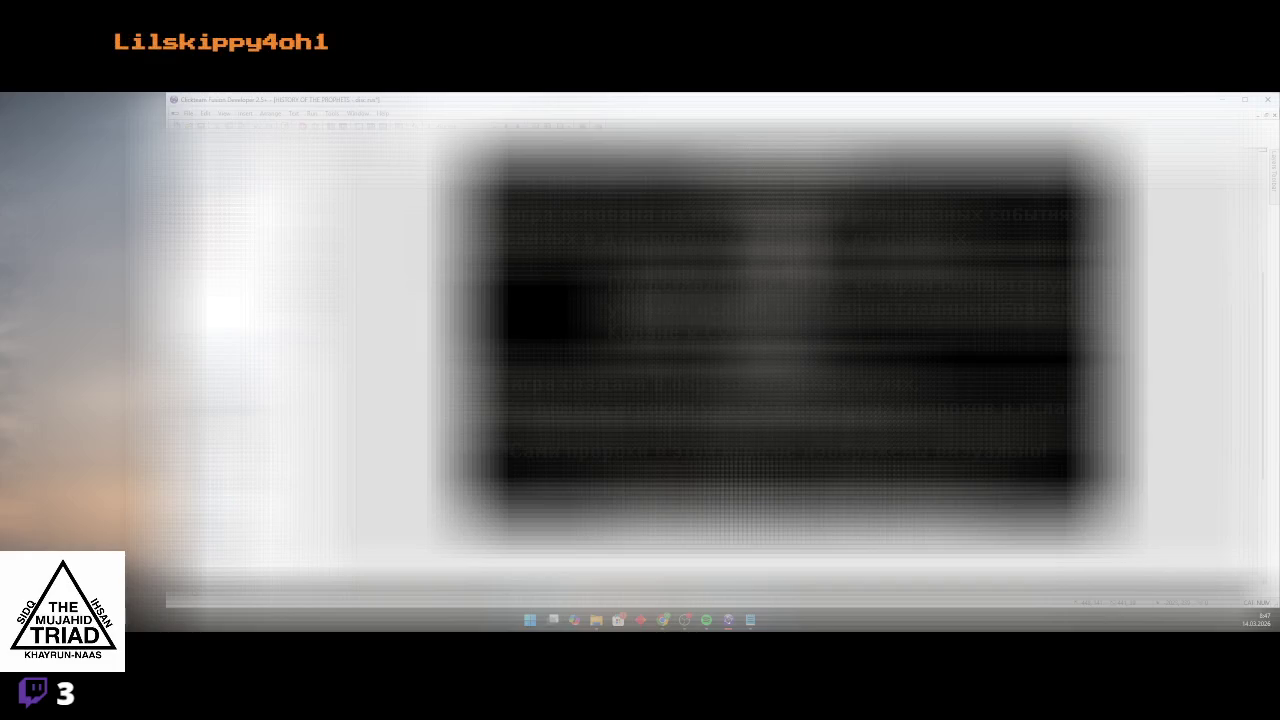
pyautogui.hotkey('alt', 'Tab')
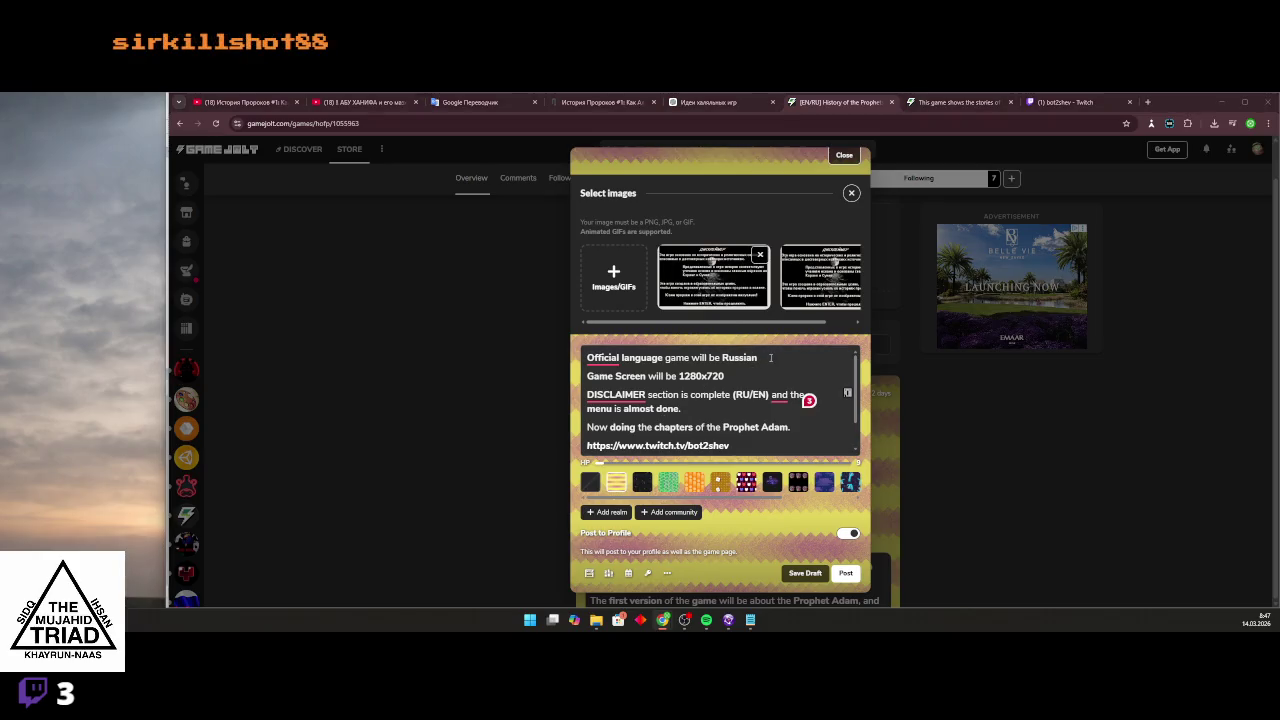
pyautogui.hotkey('alt', 'Tab')
pyautogui.click(210, 201)
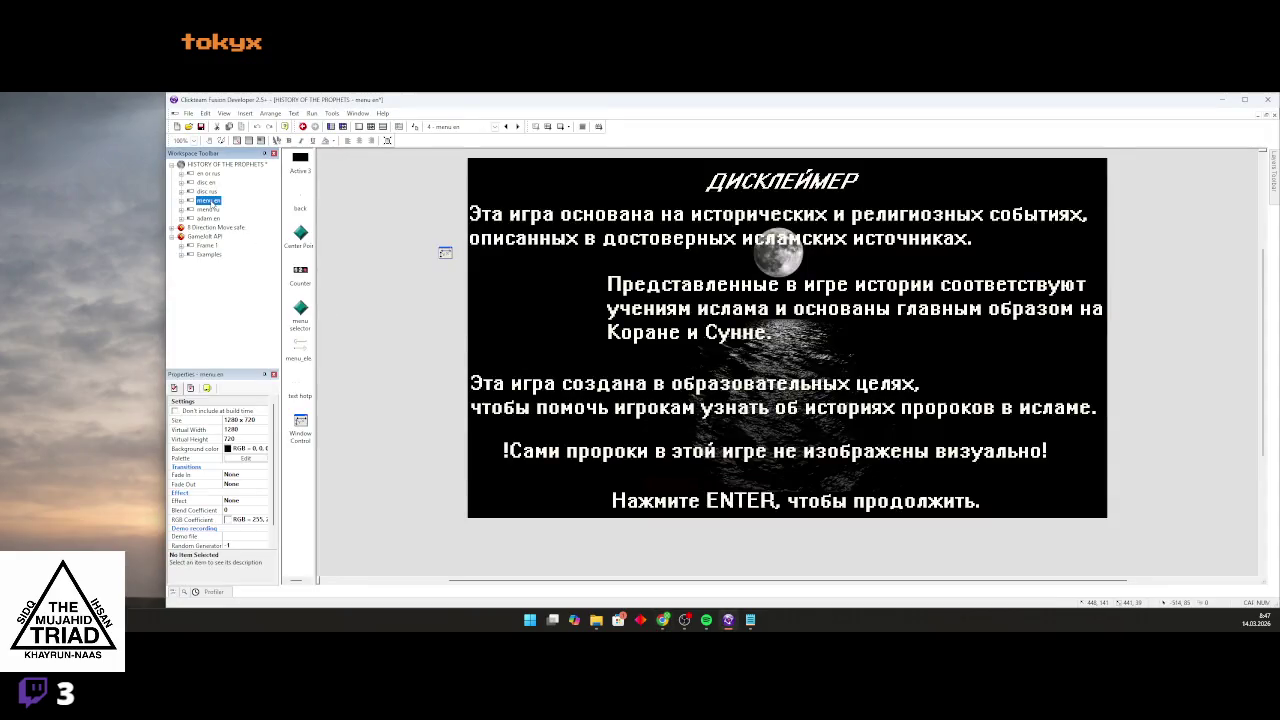
# Run the English menu frame, close the SELECT PROPHET preview, and return to Game Jolt.
pyautogui.click(560, 127)
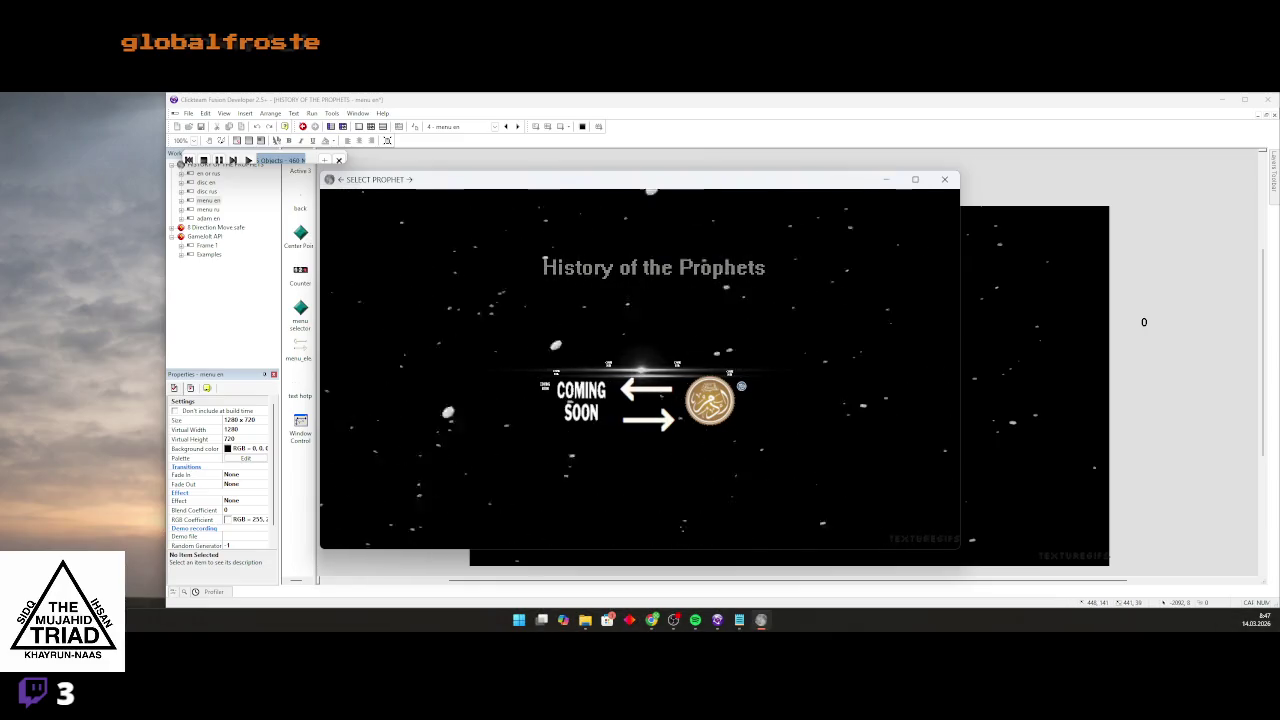
pyautogui.click(944, 179)
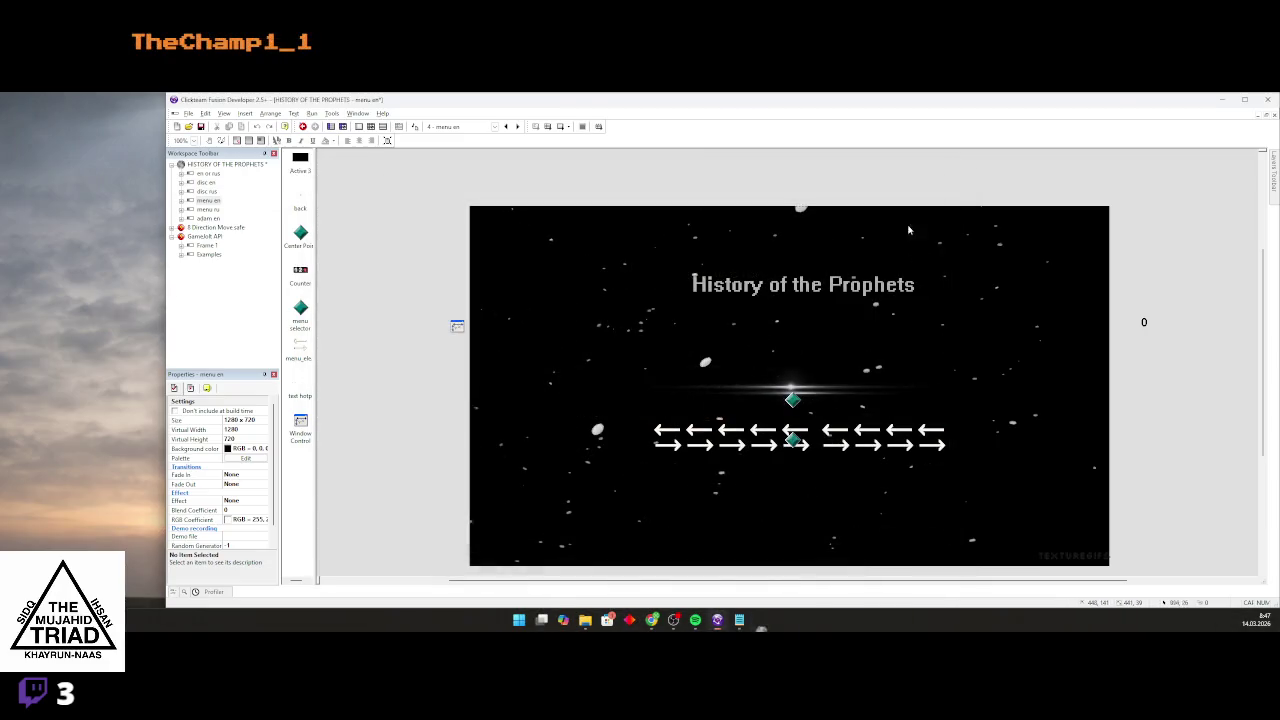
pyautogui.hotkey('alt', 'Tab')
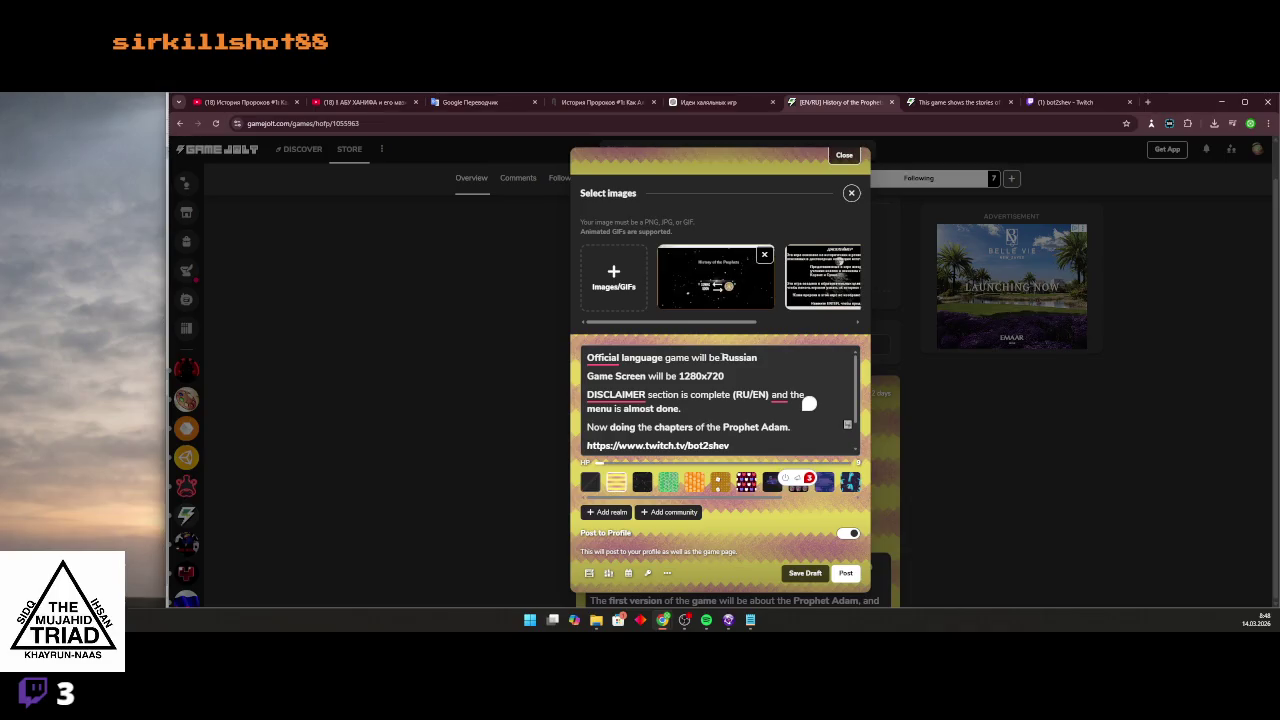
# Set the post background to the black-and-white wavy pattern.
pyautogui.scroll(-2, 660, 415)
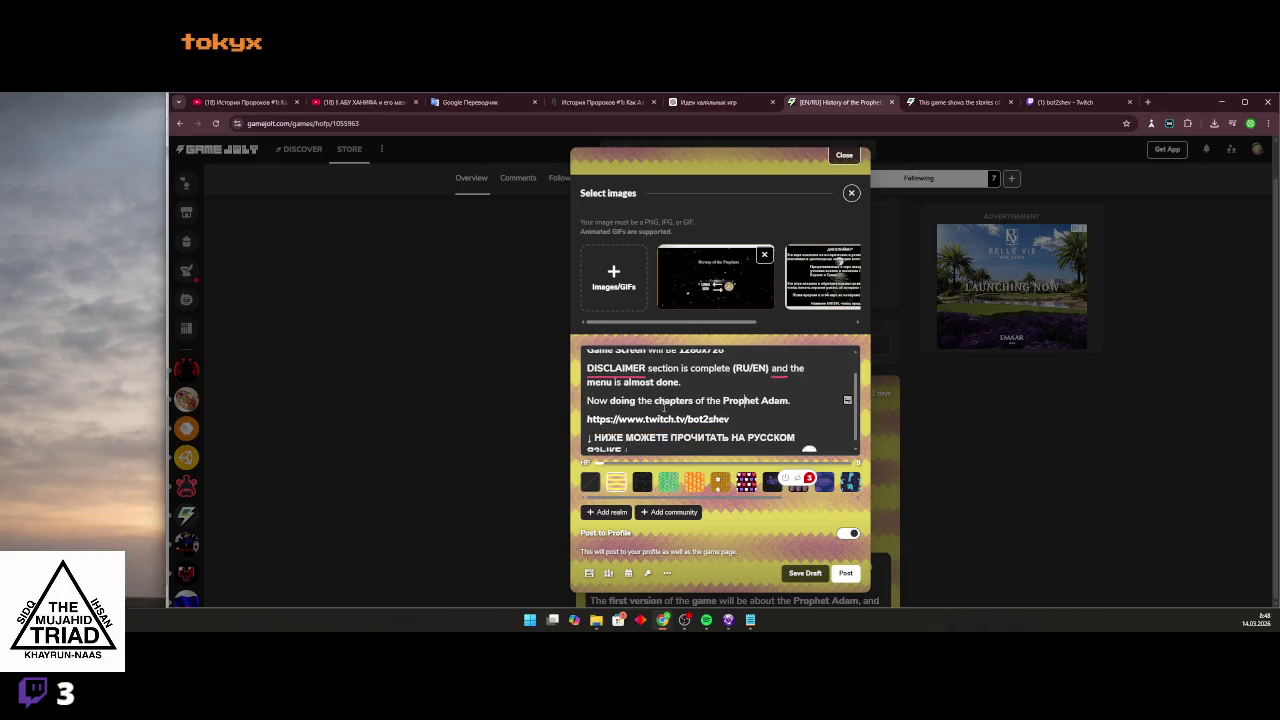
pyautogui.scroll(2, 645, 420)
pyautogui.scroll(-2, 630, 426)
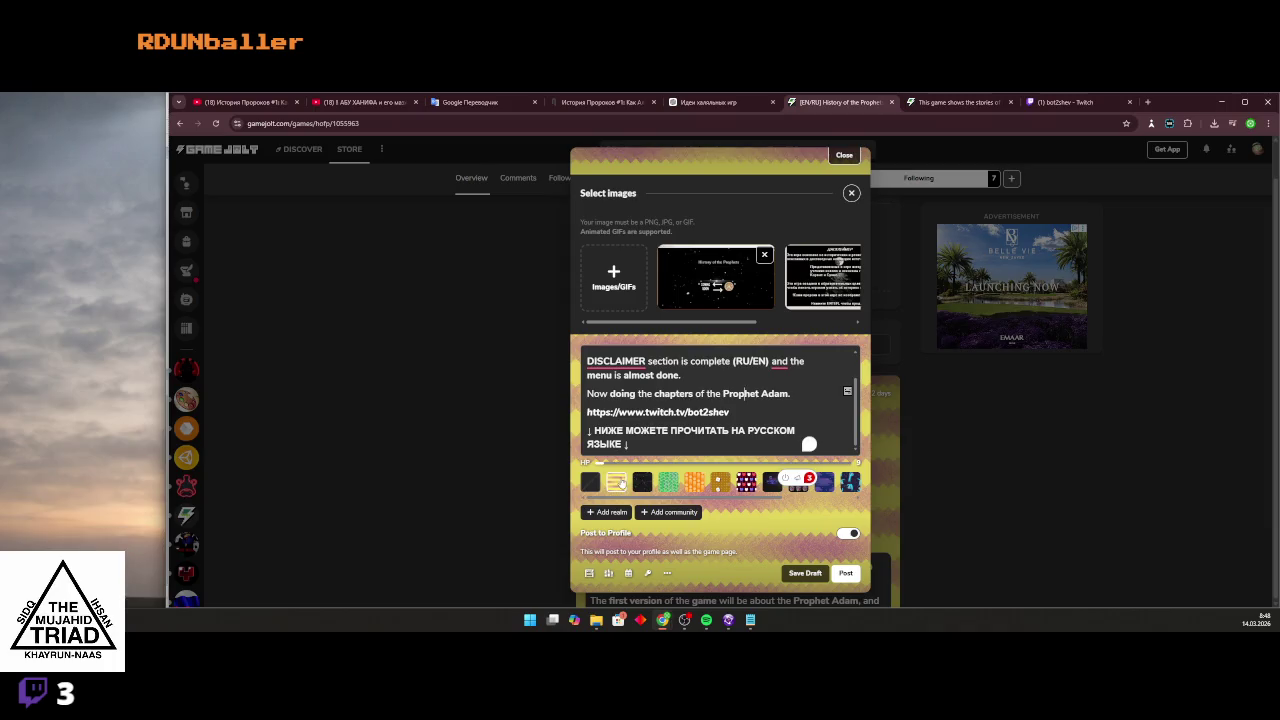
pyautogui.click(642, 484)
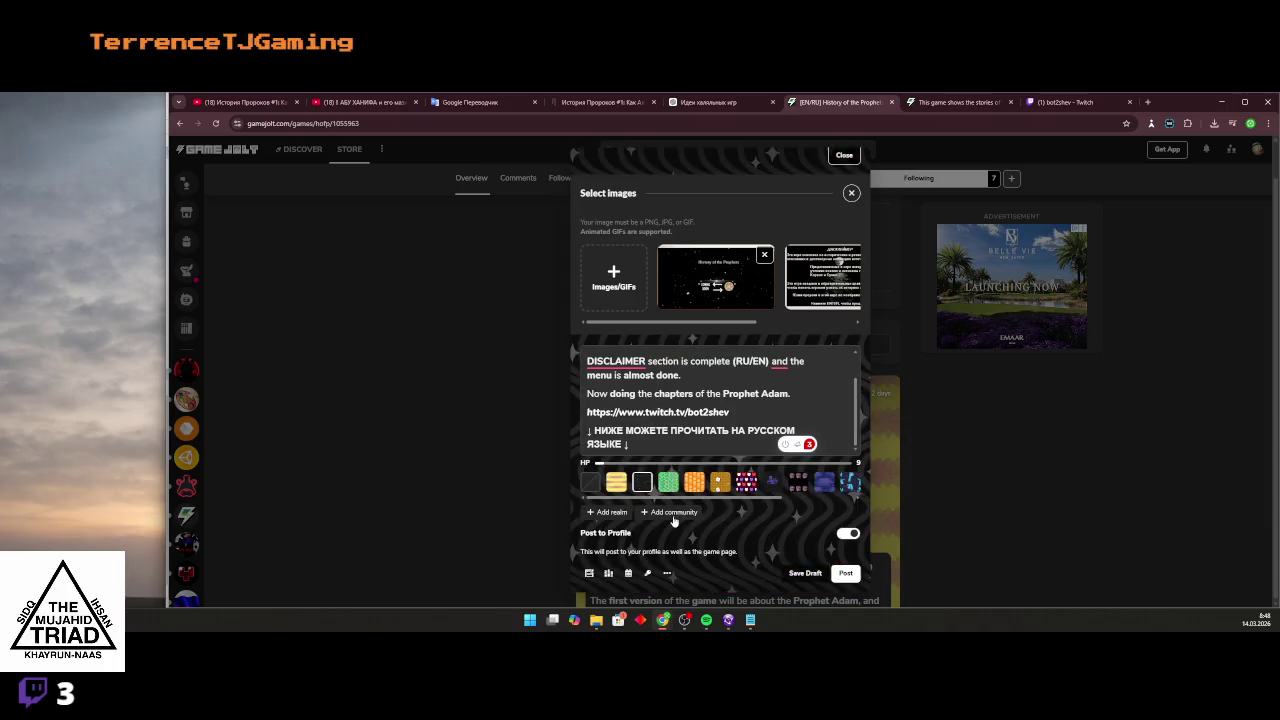
# Tag the post with the Game Dev, Art and IRL realms.
pyautogui.click(619, 513)
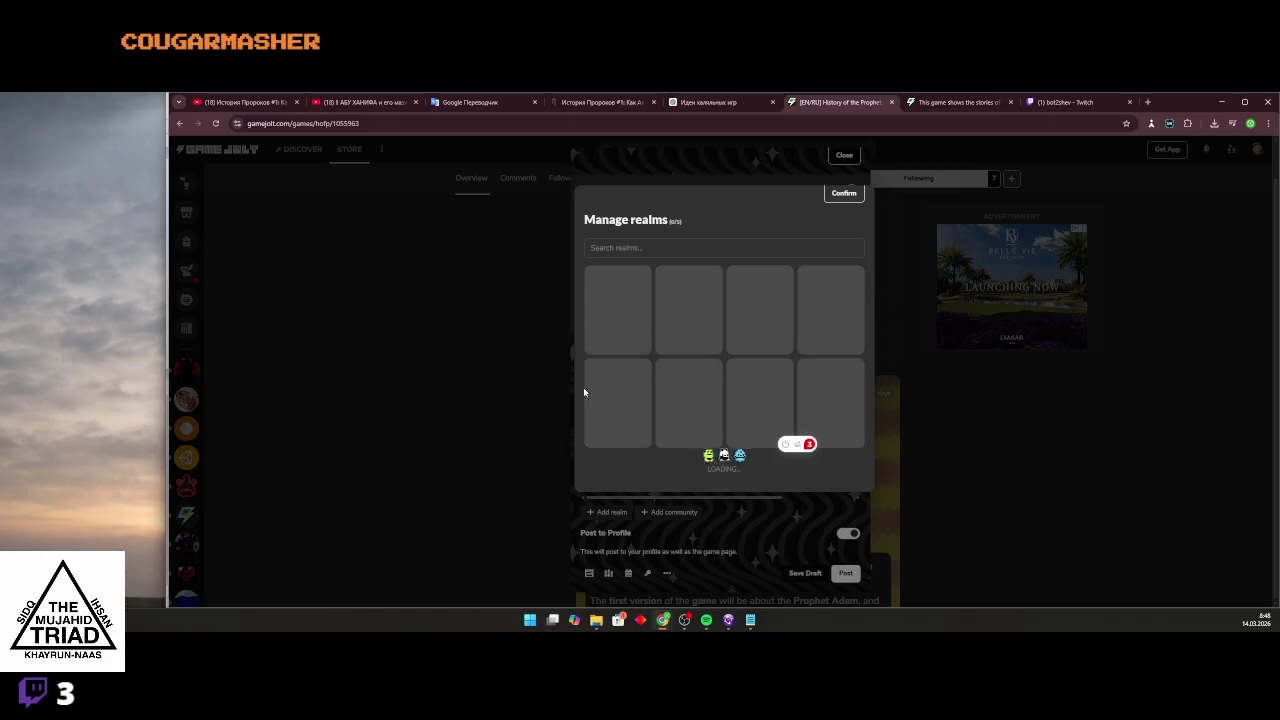
pyautogui.click(614, 310)
pyautogui.click(686, 330)
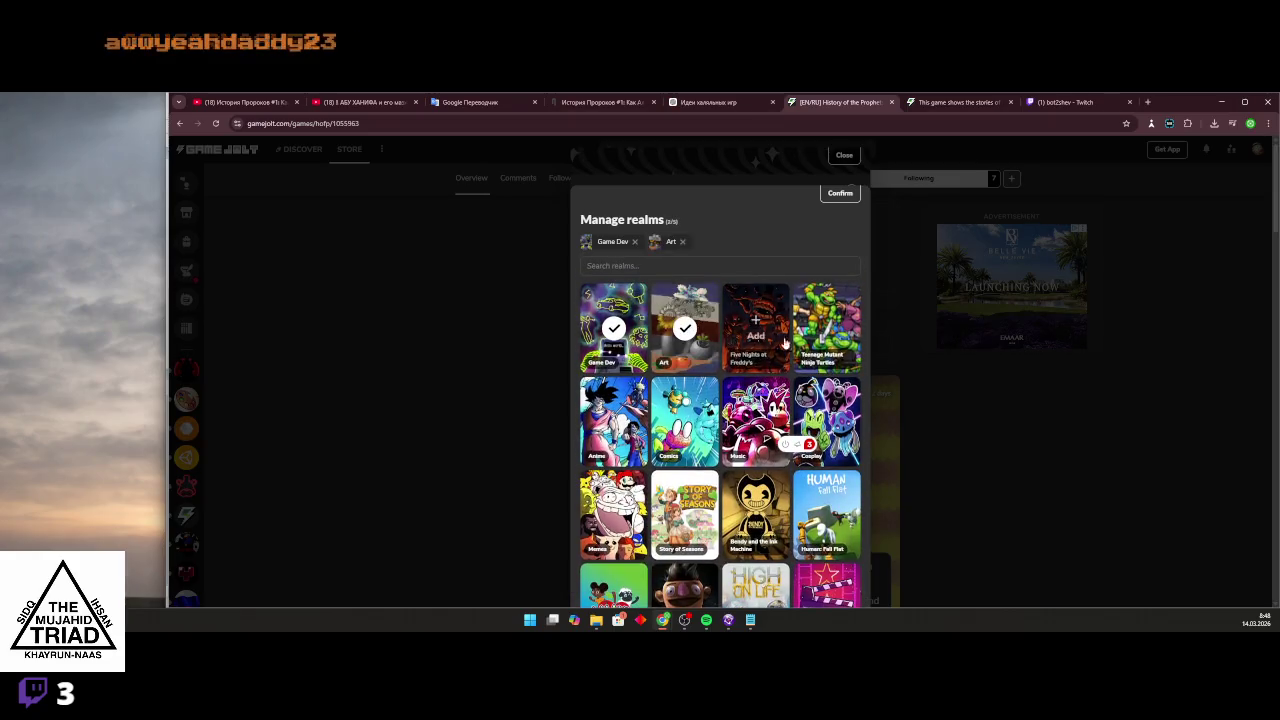
pyautogui.scroll(-1, 614, 372)
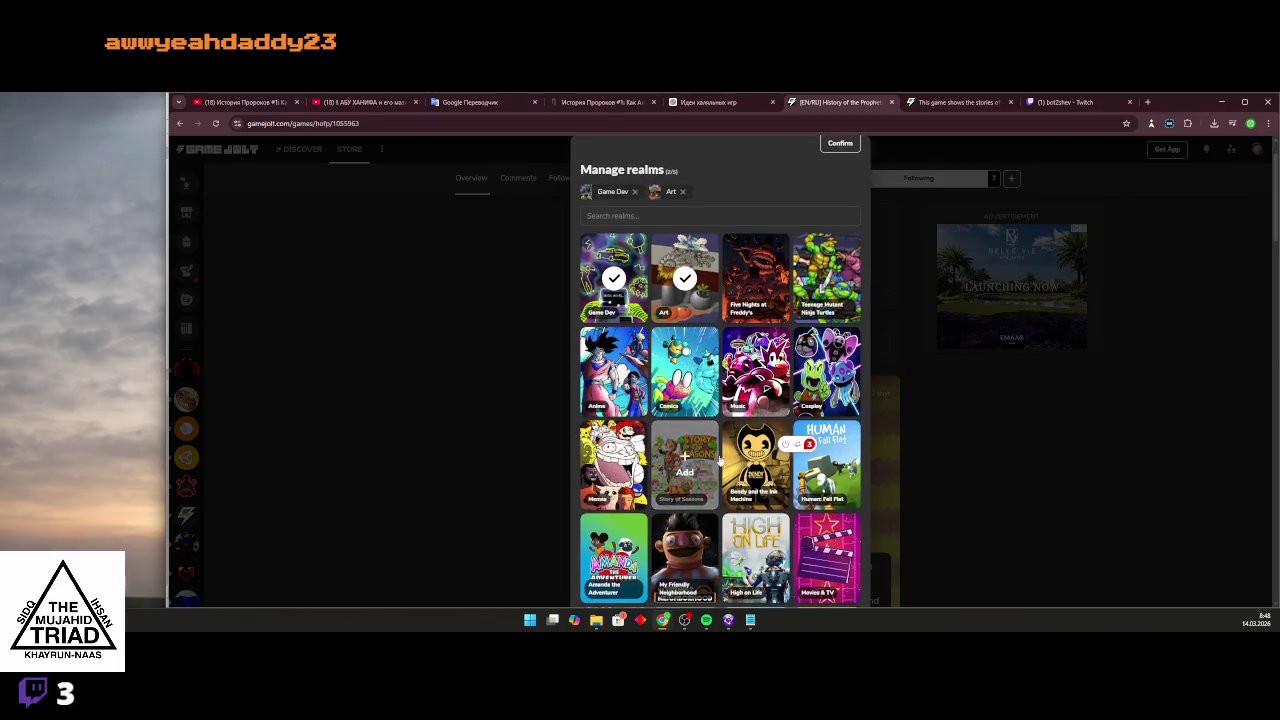
pyautogui.scroll(-1, 685, 460)
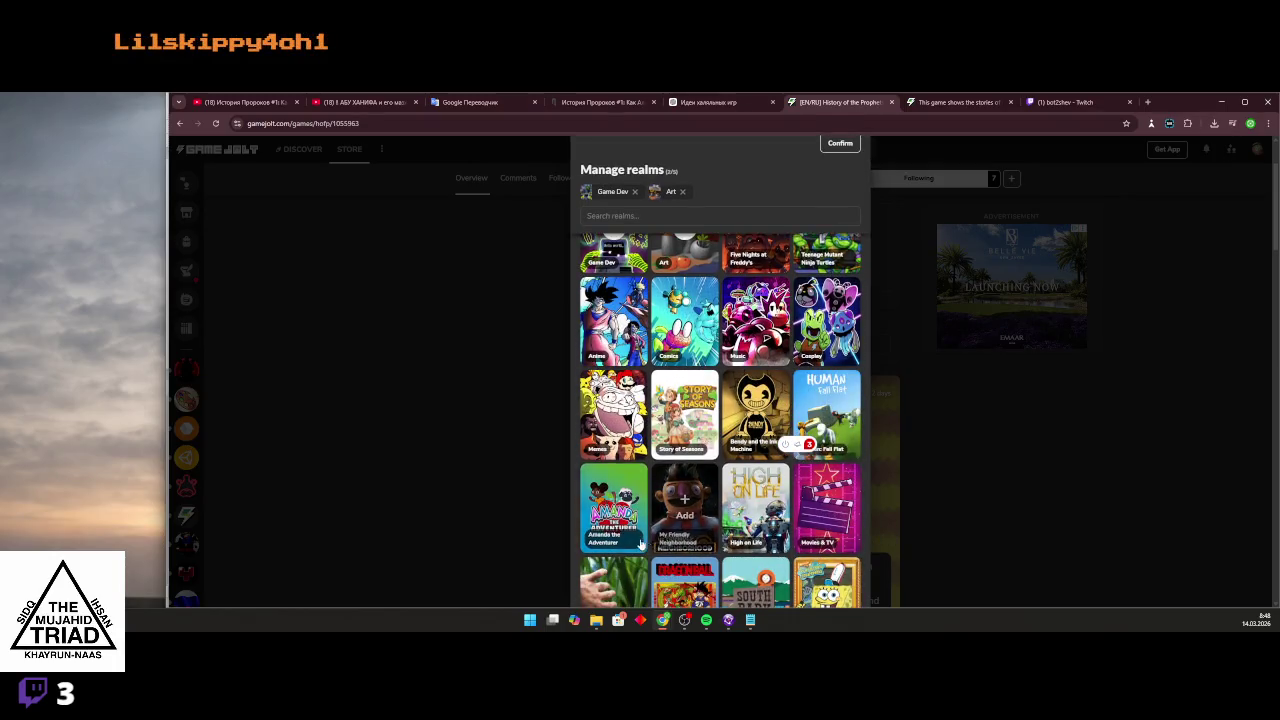
pyautogui.scroll(-2, 700, 566)
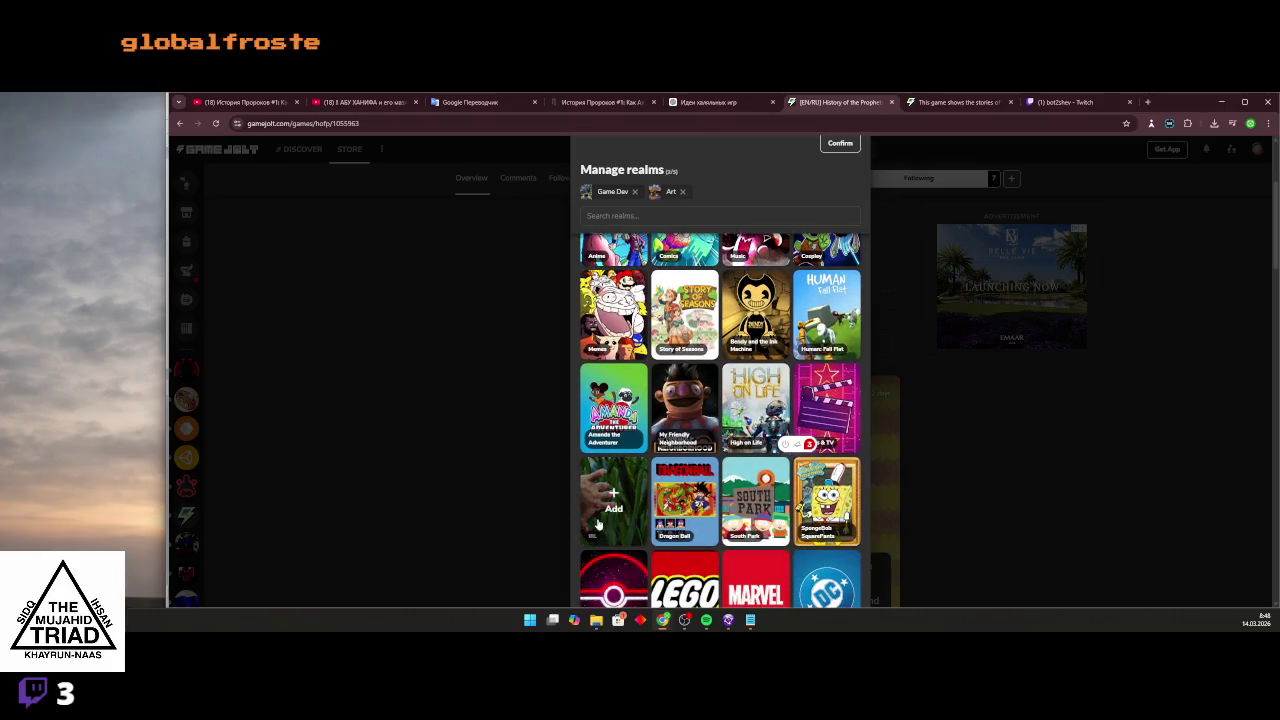
pyautogui.click(614, 500)
# Add the Adventure games realm and confirm the four realm tags.
pyautogui.scroll(-4, 614, 480)
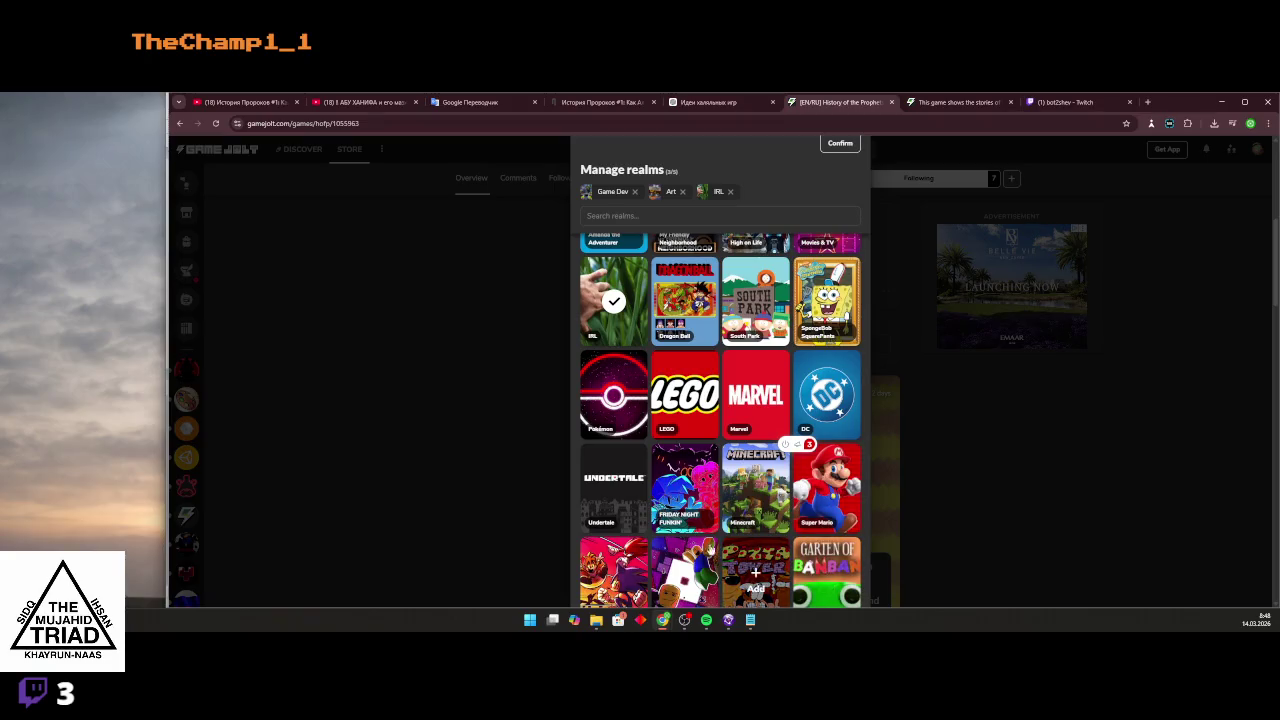
pyautogui.scroll(-2, 720, 480)
pyautogui.scroll(-5, 796, 533)
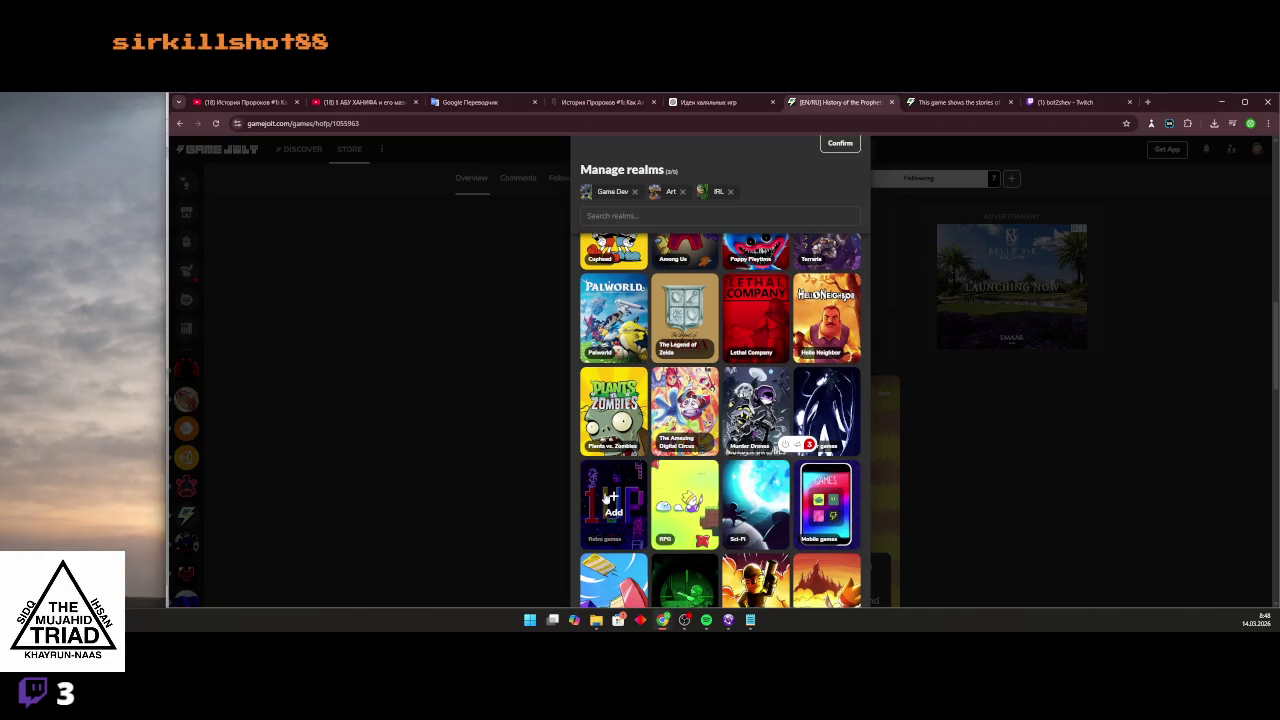
pyautogui.scroll(-2, 657, 497)
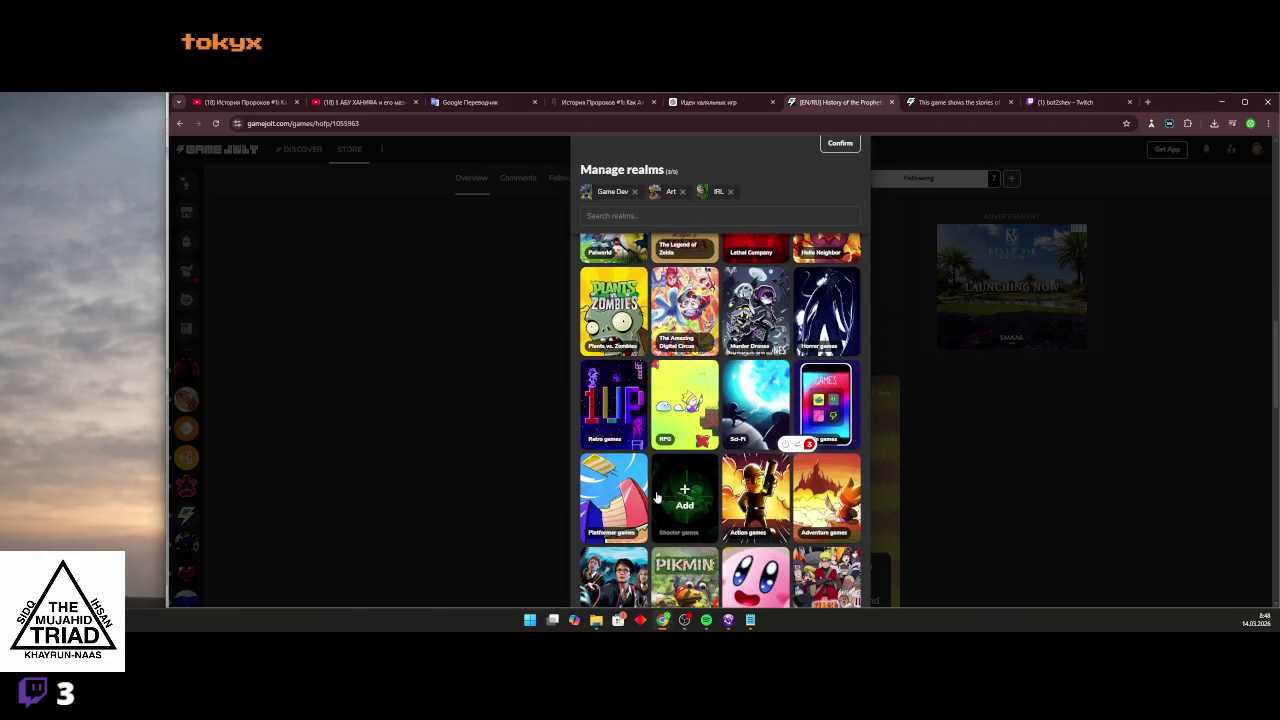
pyautogui.click(803, 490)
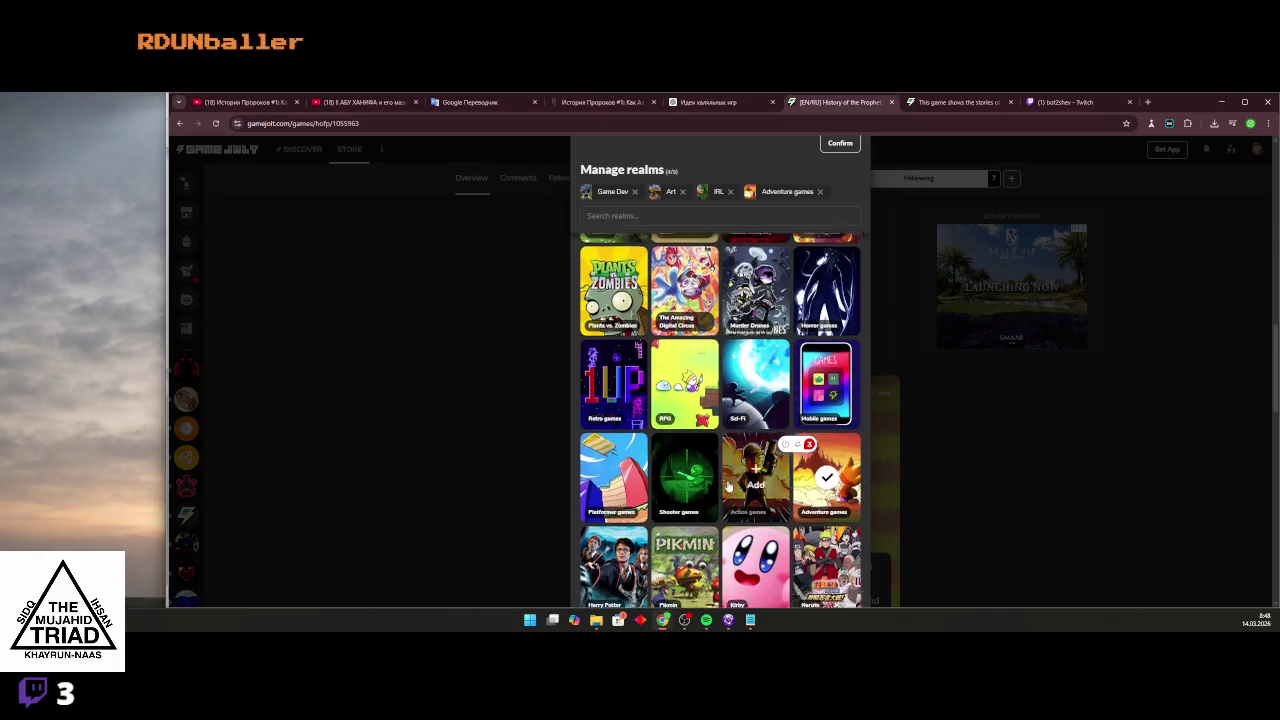
pyautogui.scroll(-5, 683, 472)
pyautogui.scroll(-7, 683, 472)
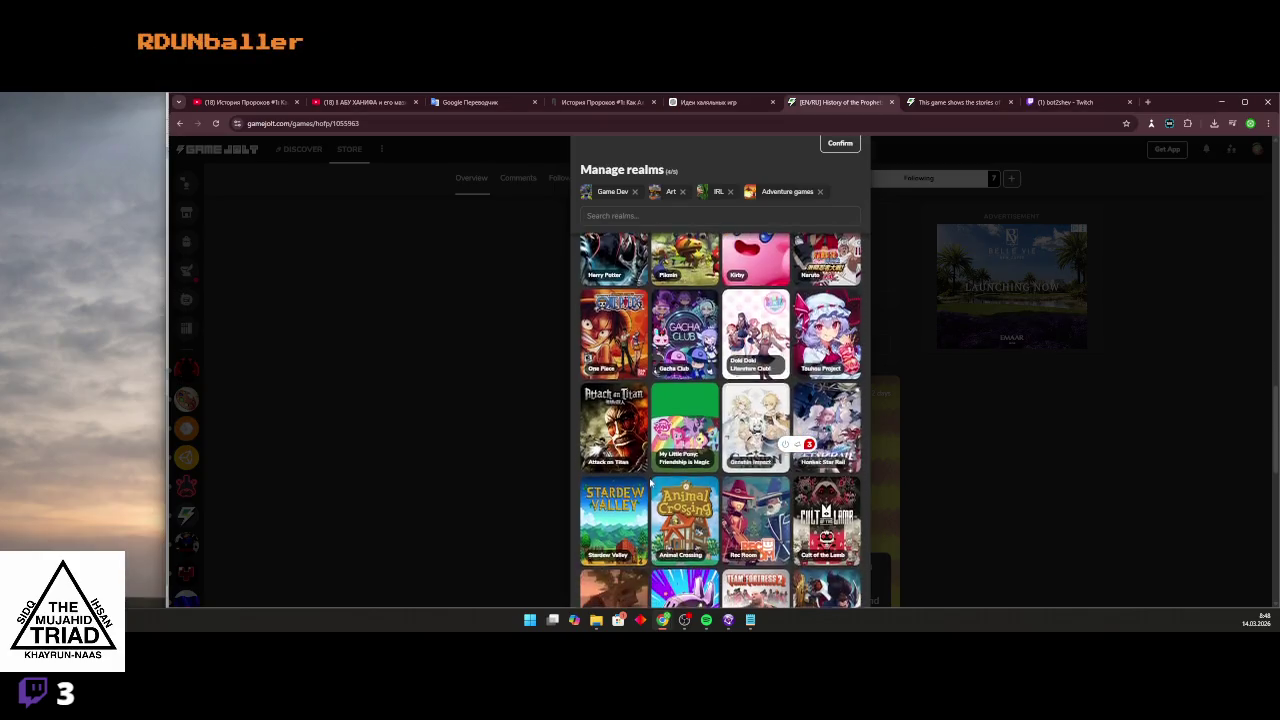
pyautogui.scroll(-3, 645, 481)
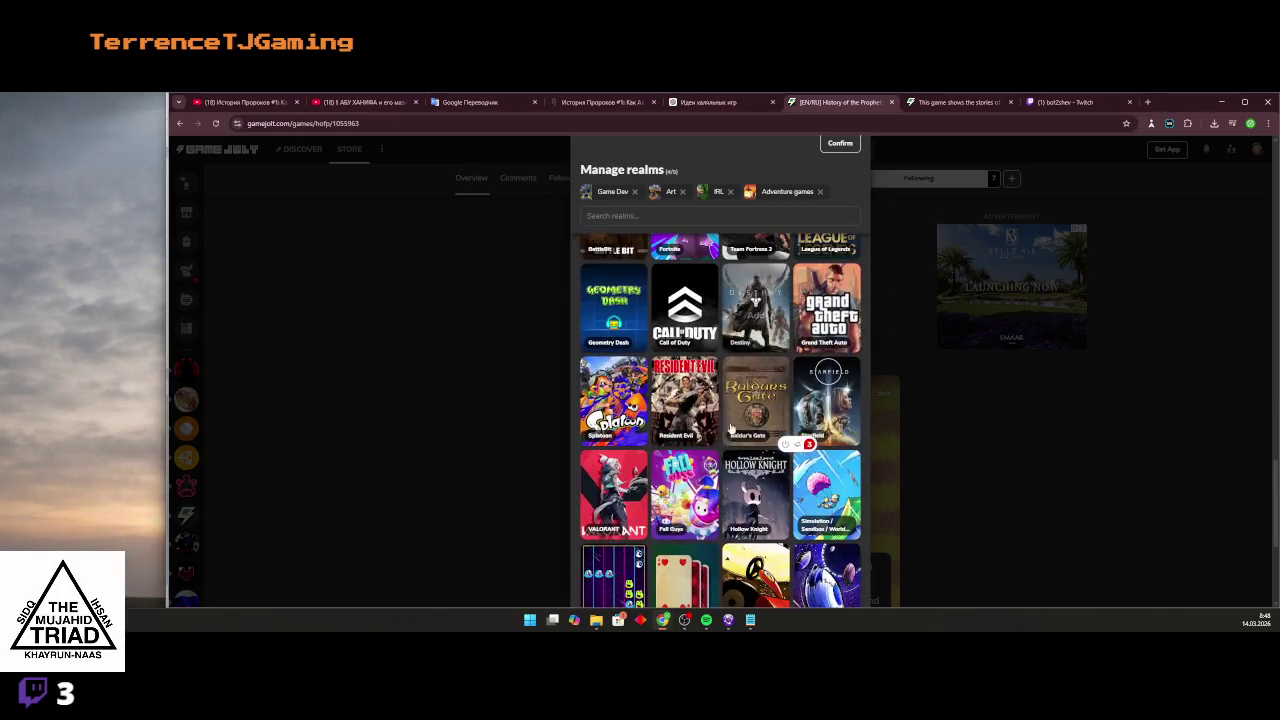
pyautogui.scroll(-3, 736, 397)
pyautogui.scroll(-3, 736, 397)
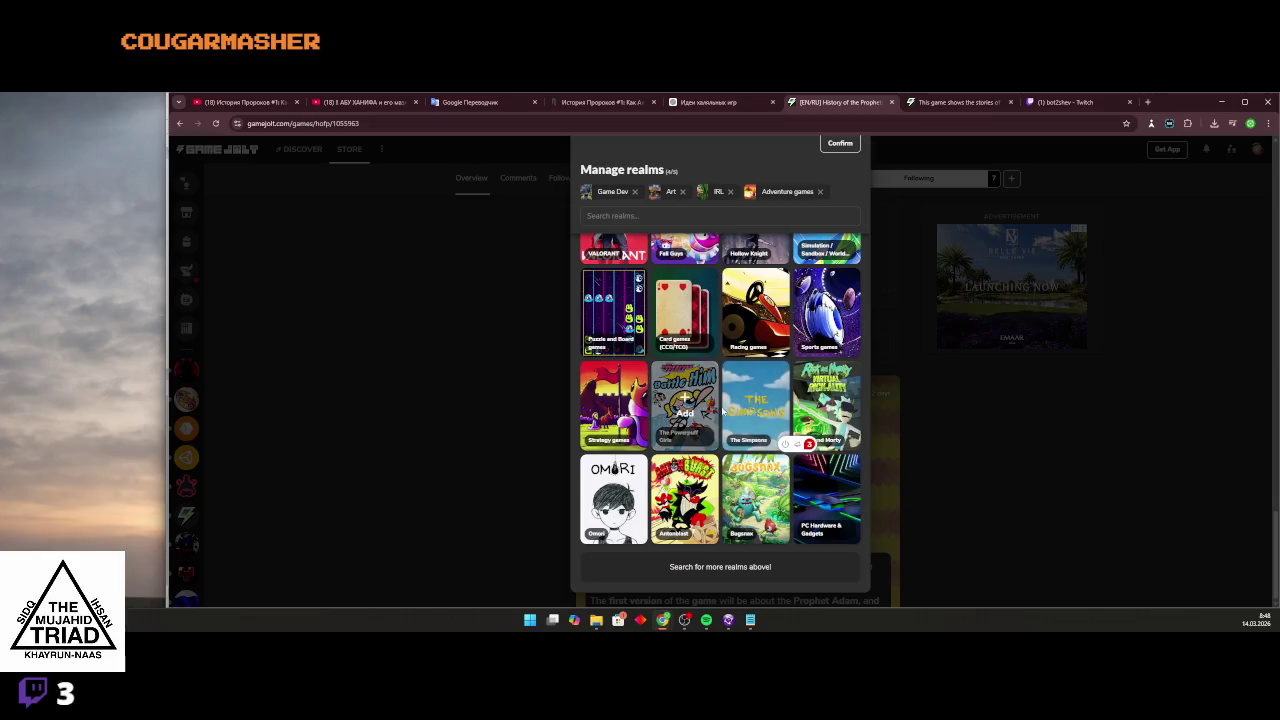
pyautogui.click(840, 144)
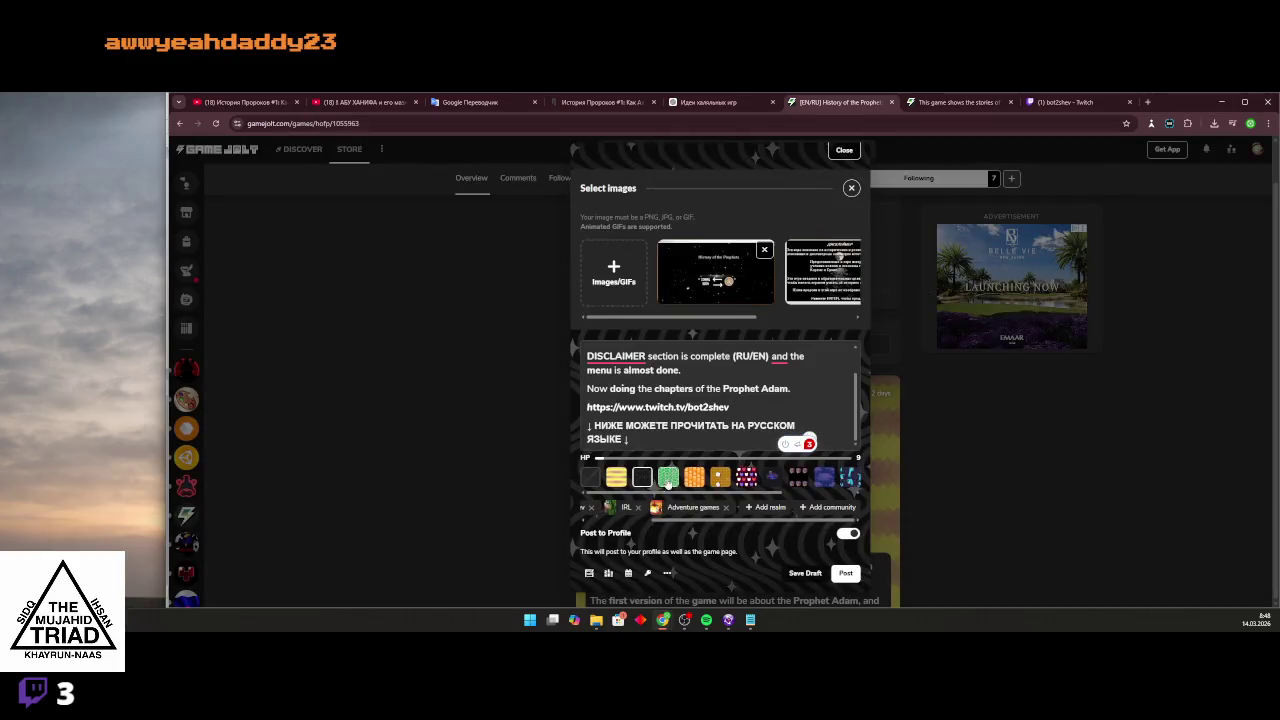
# Search the realm picker for an islam realm and close it when nothing is found.
pyautogui.click(764, 507)
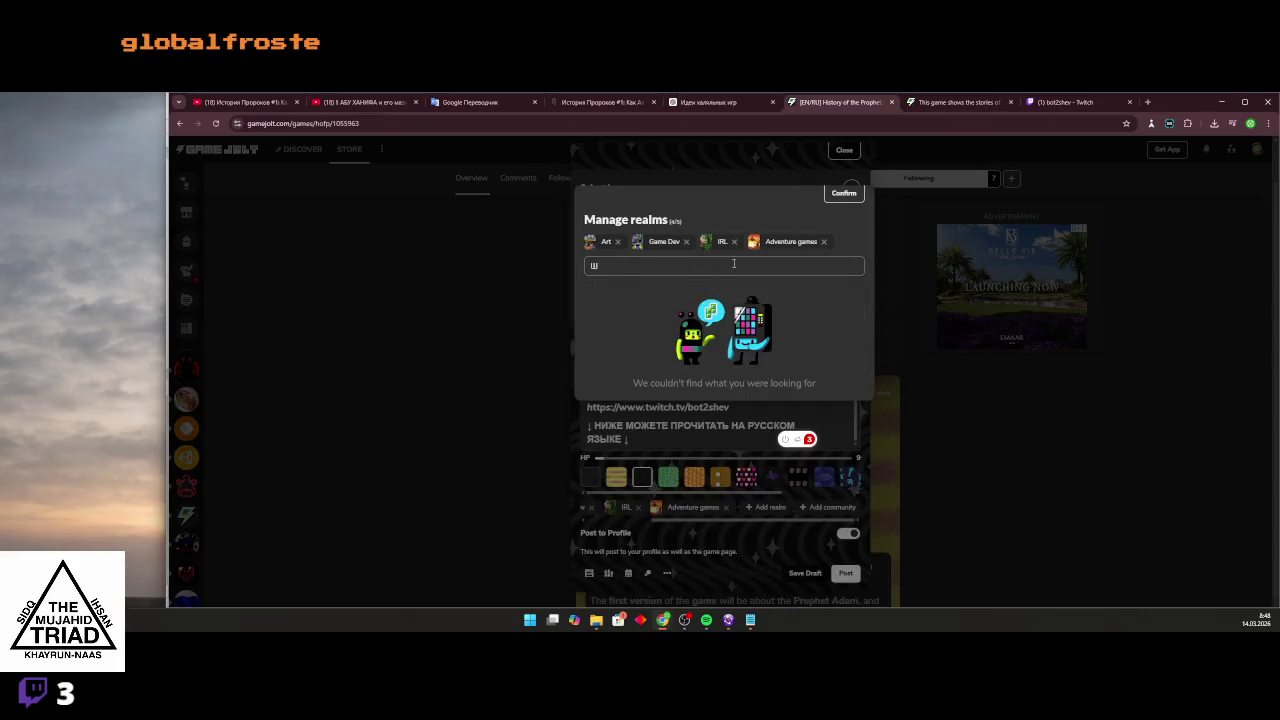
pyautogui.press('BackSpace')
pyautogui.write('islam')
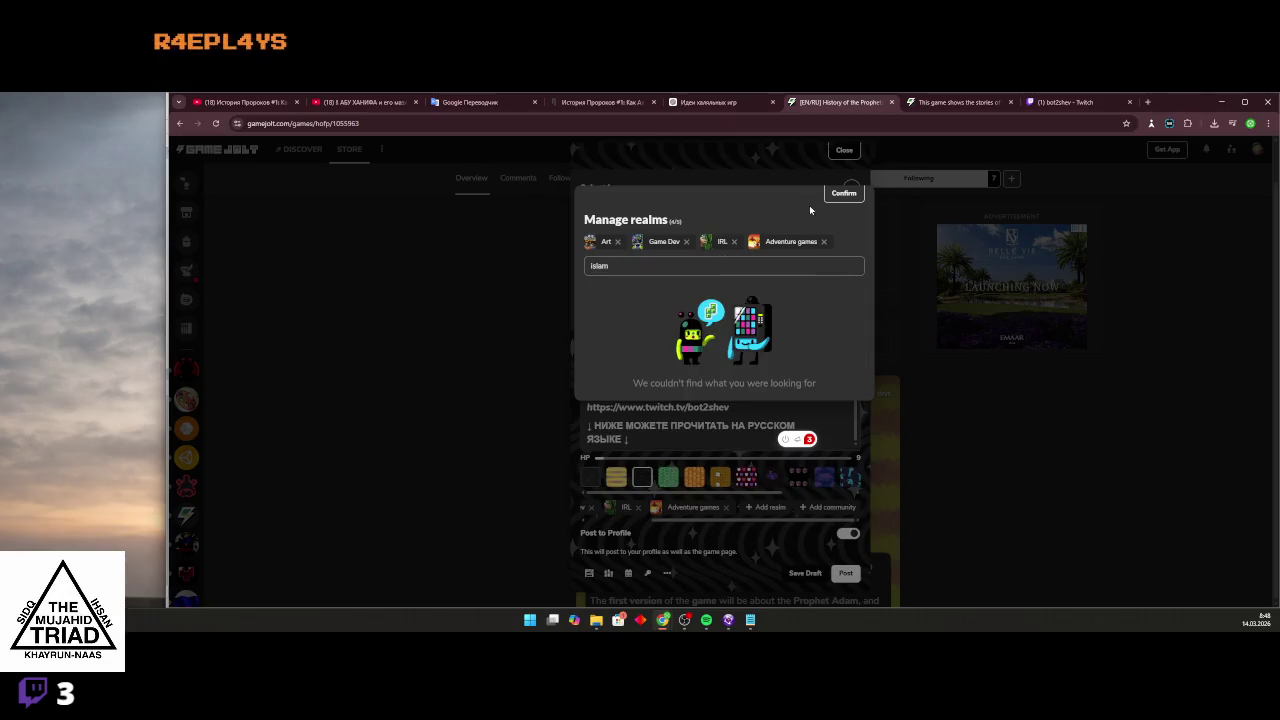
pyautogui.click(844, 193)
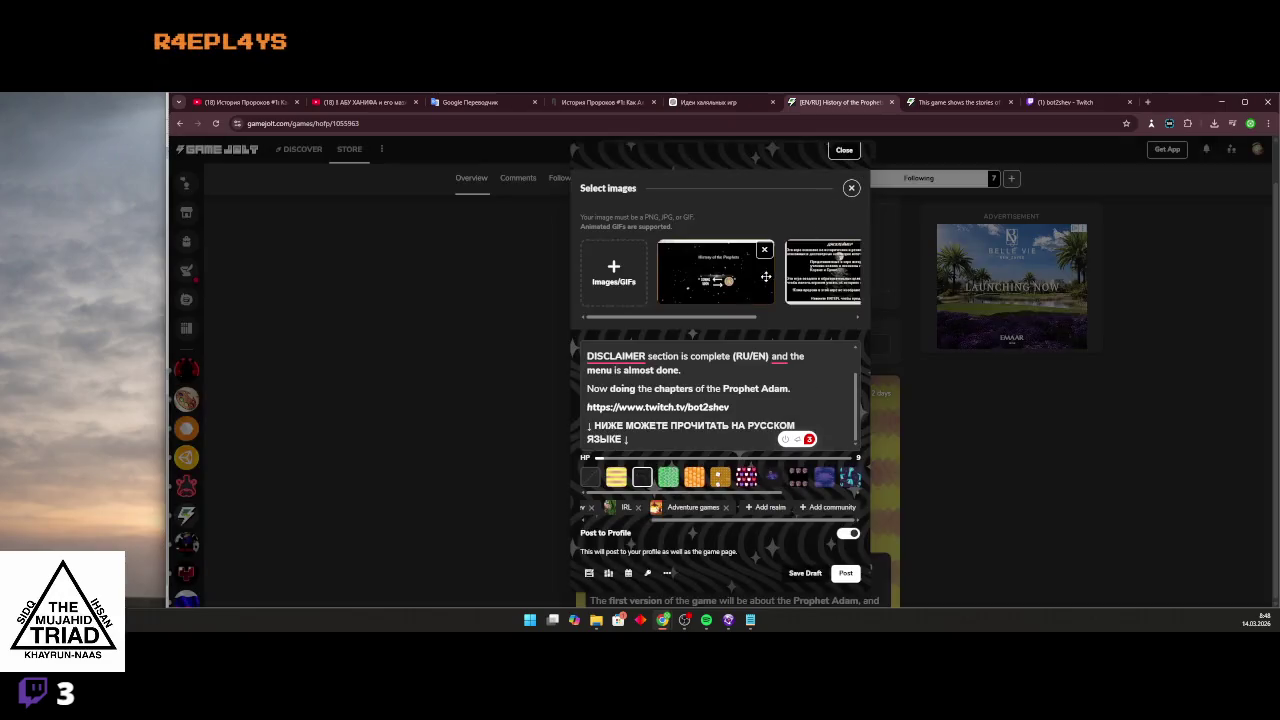
# Add the Россия в Gamejolt community's general channel after briefly opening Arts n' Crafts.
pyautogui.click(812, 508)
pyautogui.click(803, 328)
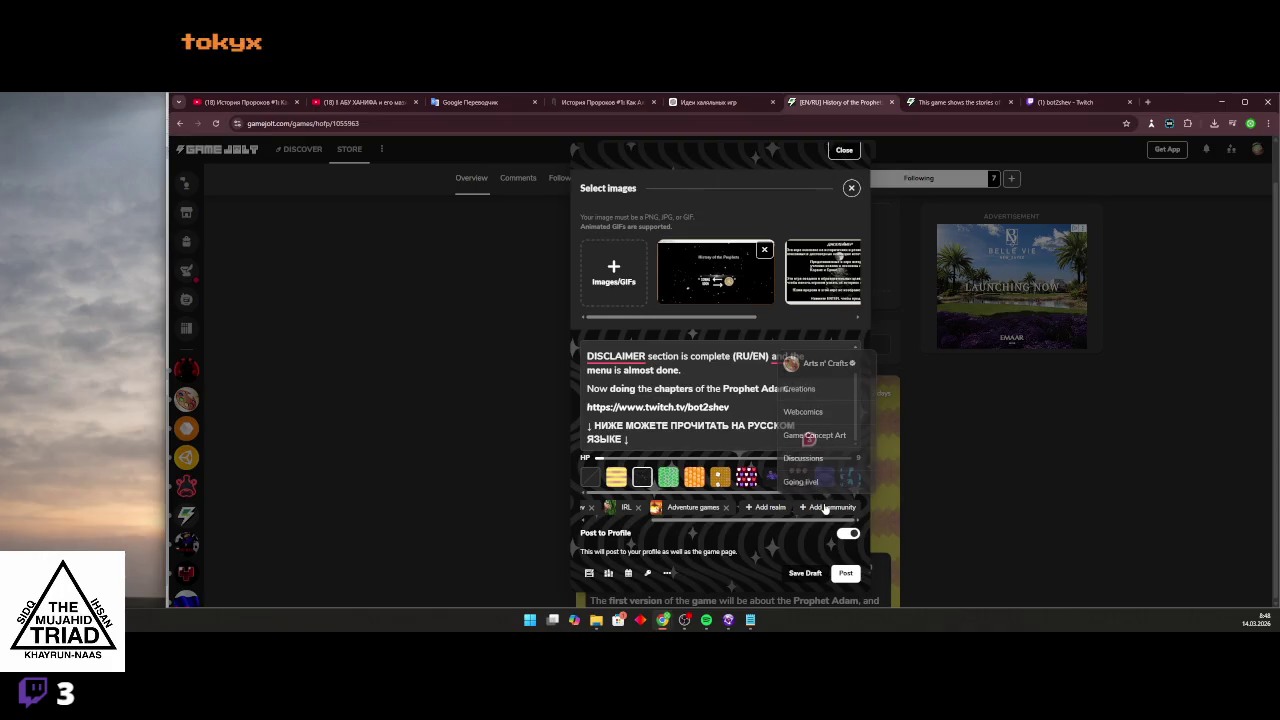
pyautogui.click(815, 363)
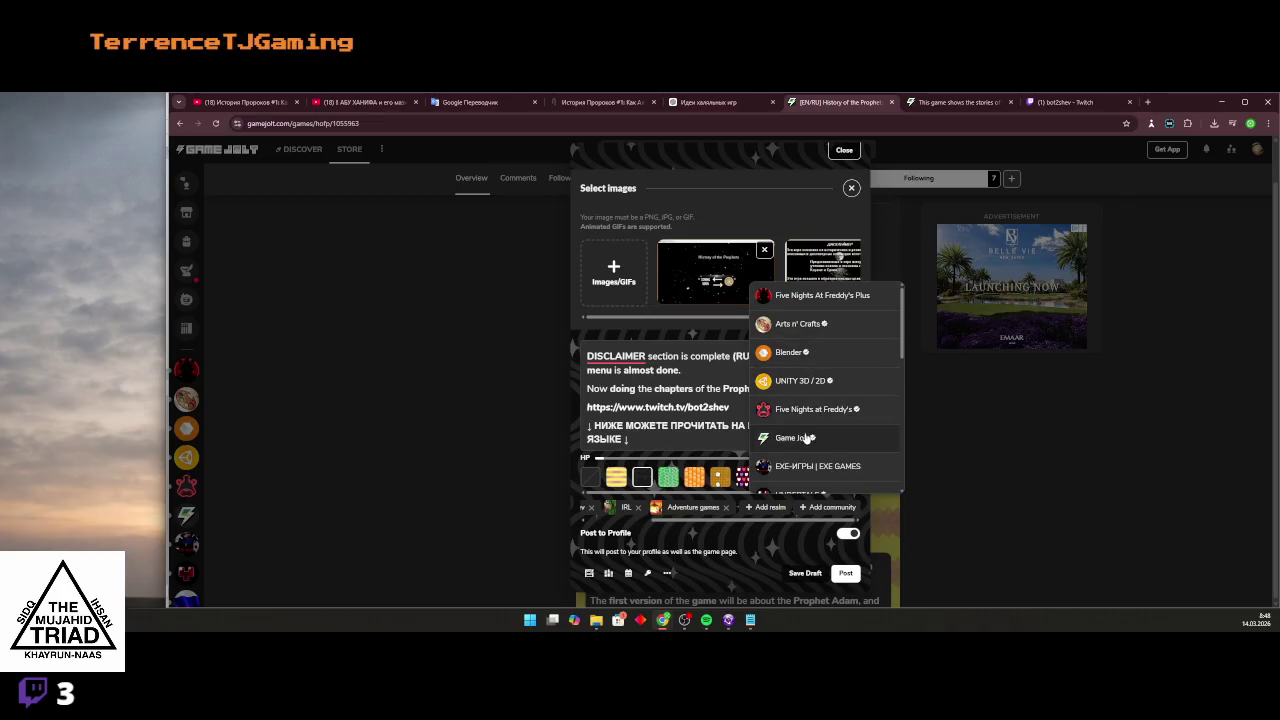
pyautogui.scroll(-1, 803, 452)
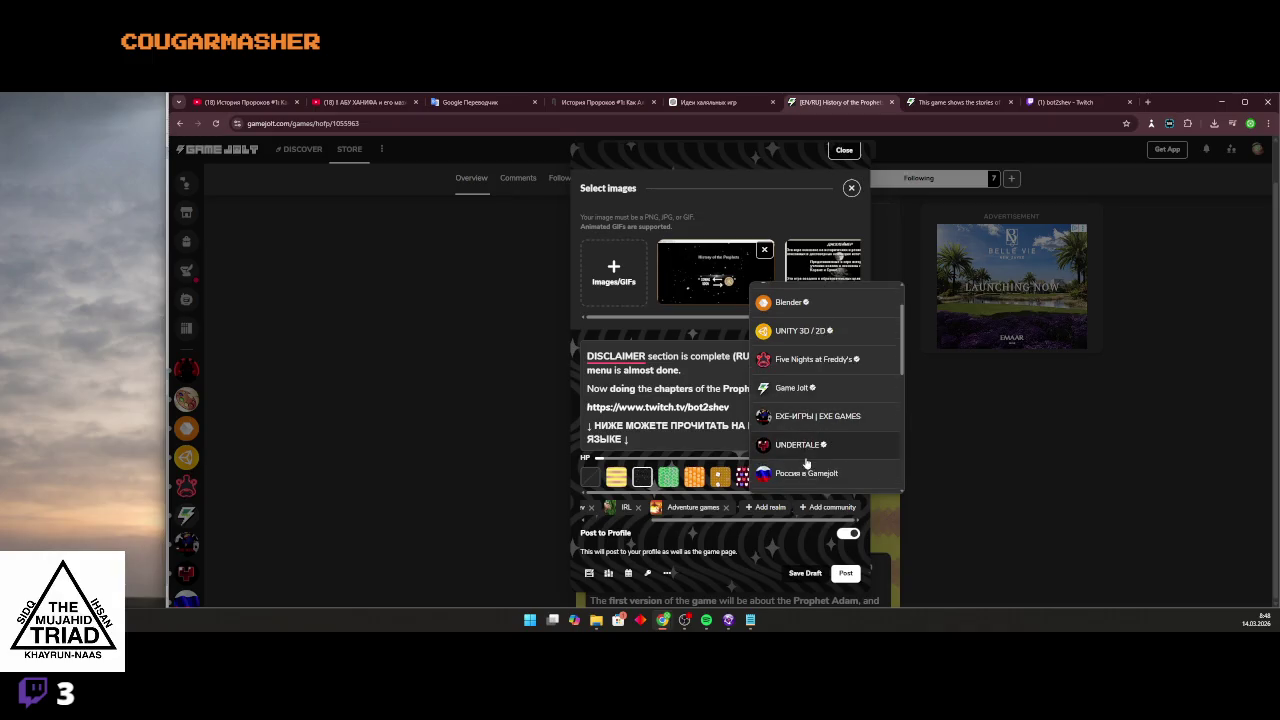
pyautogui.click(806, 473)
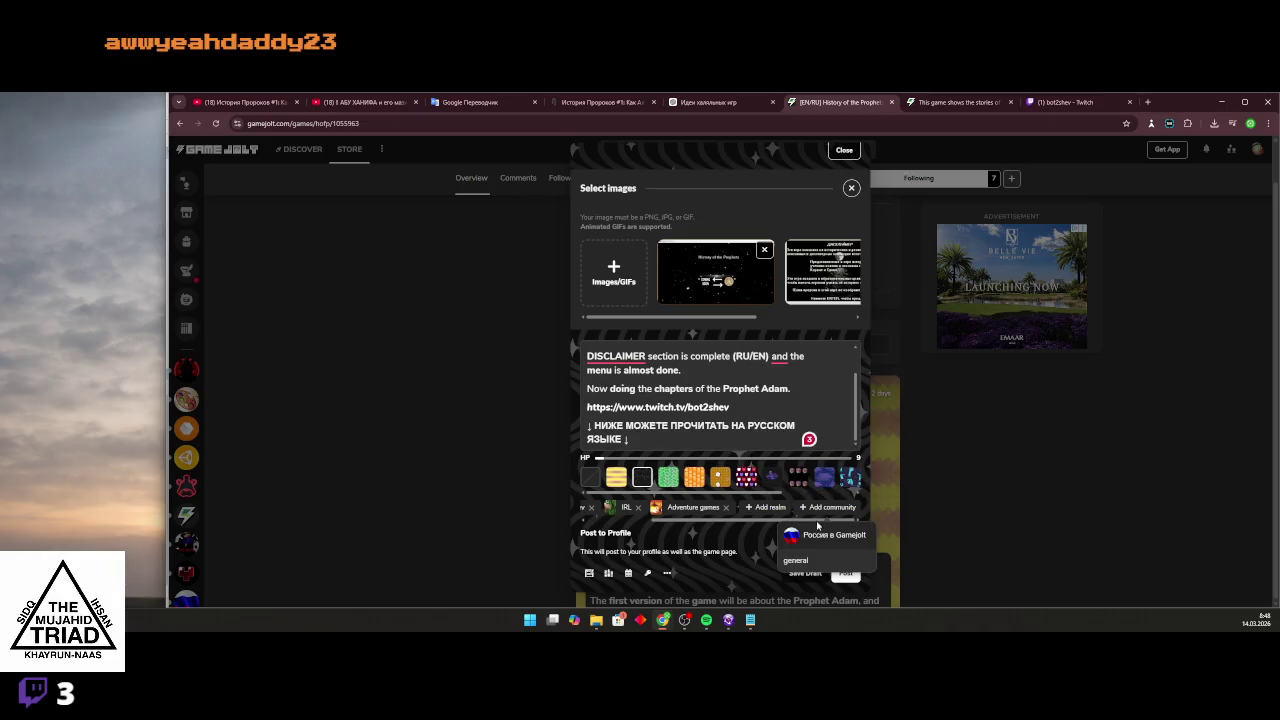
pyautogui.click(818, 562)
# Tag the post with the Нормальные Разработчики community's Игры channel.
pyautogui.click(827, 507)
pyautogui.scroll(-3, 814, 450)
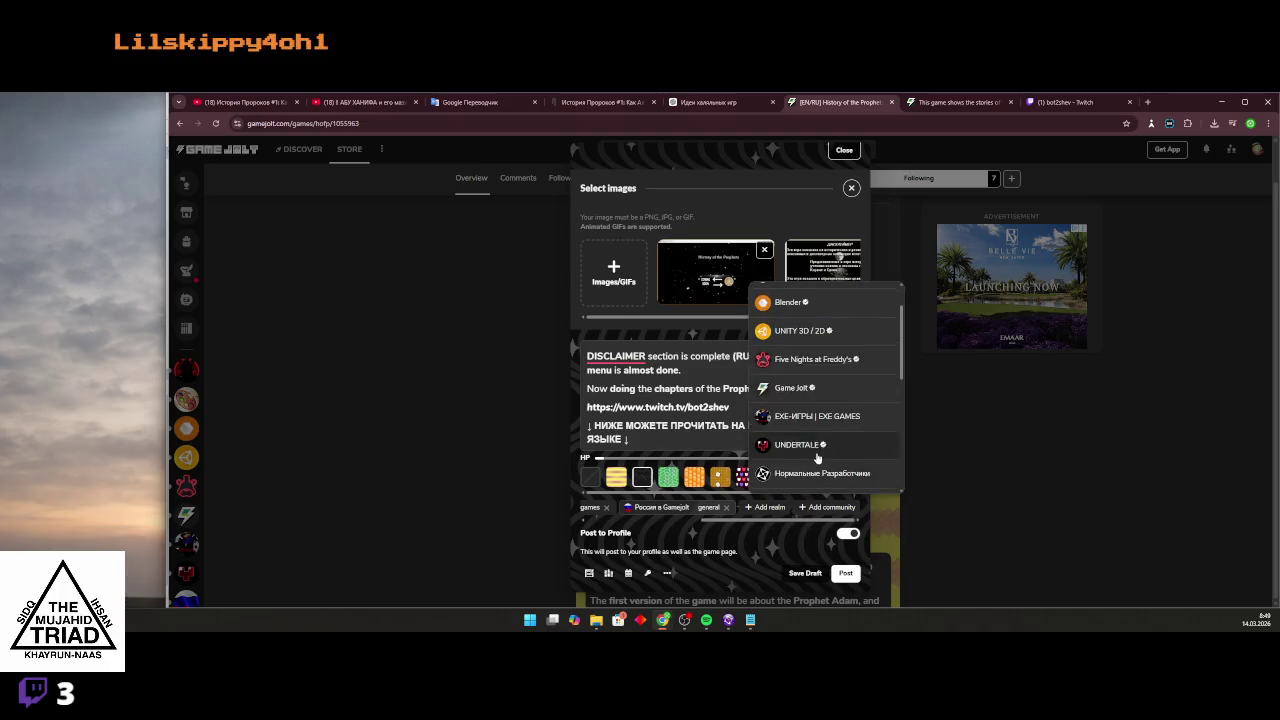
pyautogui.click(811, 426)
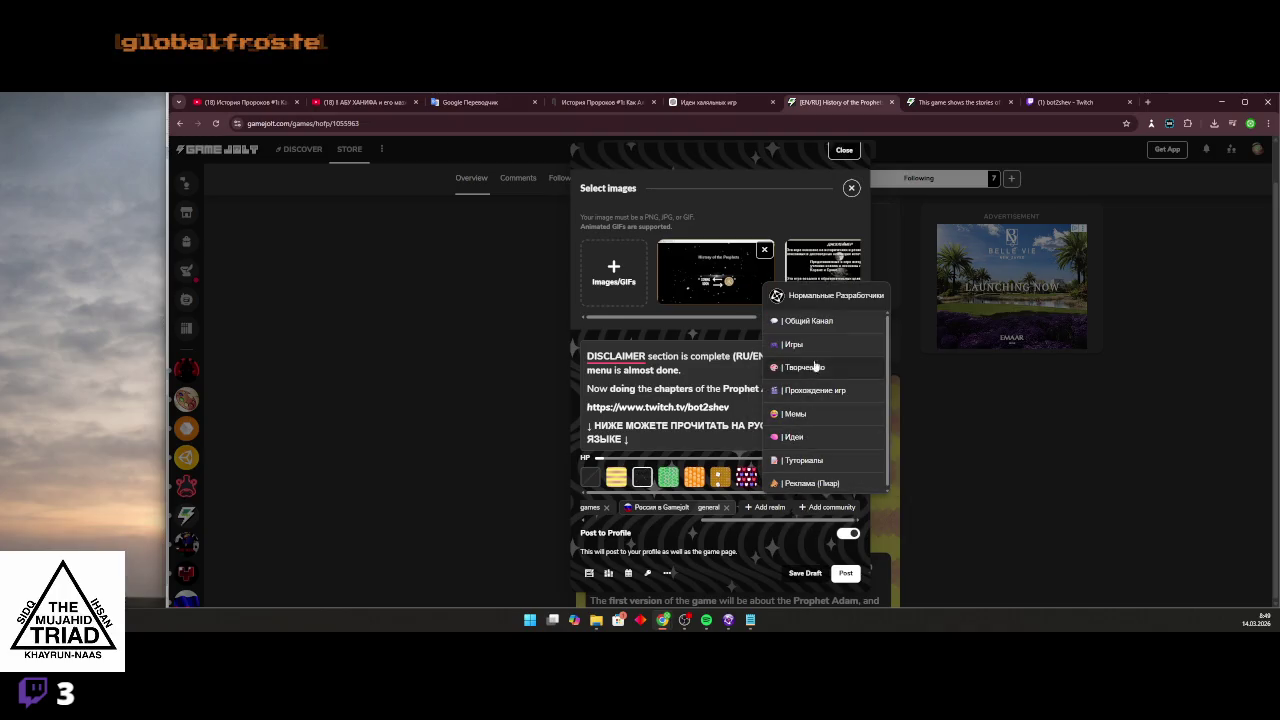
pyautogui.click(812, 345)
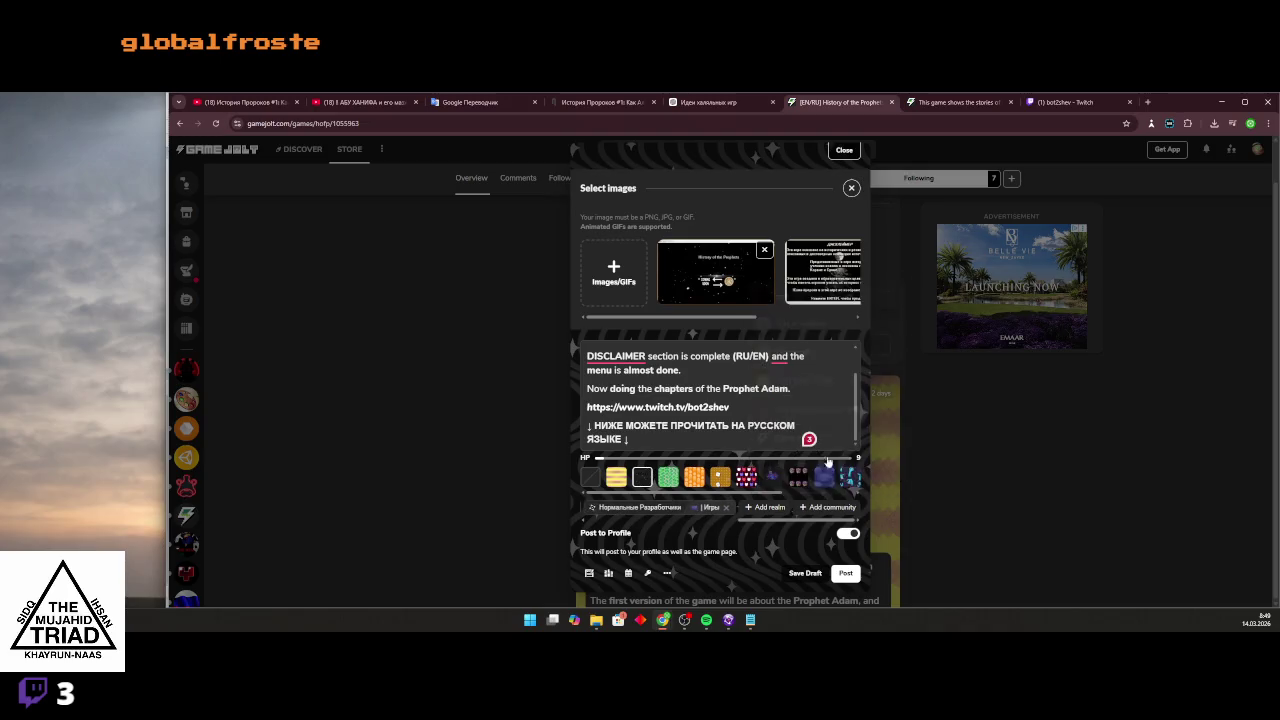
# Add the Clickteam community's Showcase / WIP channel, then switch to the published post tab.
pyautogui.click(827, 508)
pyautogui.scroll(-3, 824, 443)
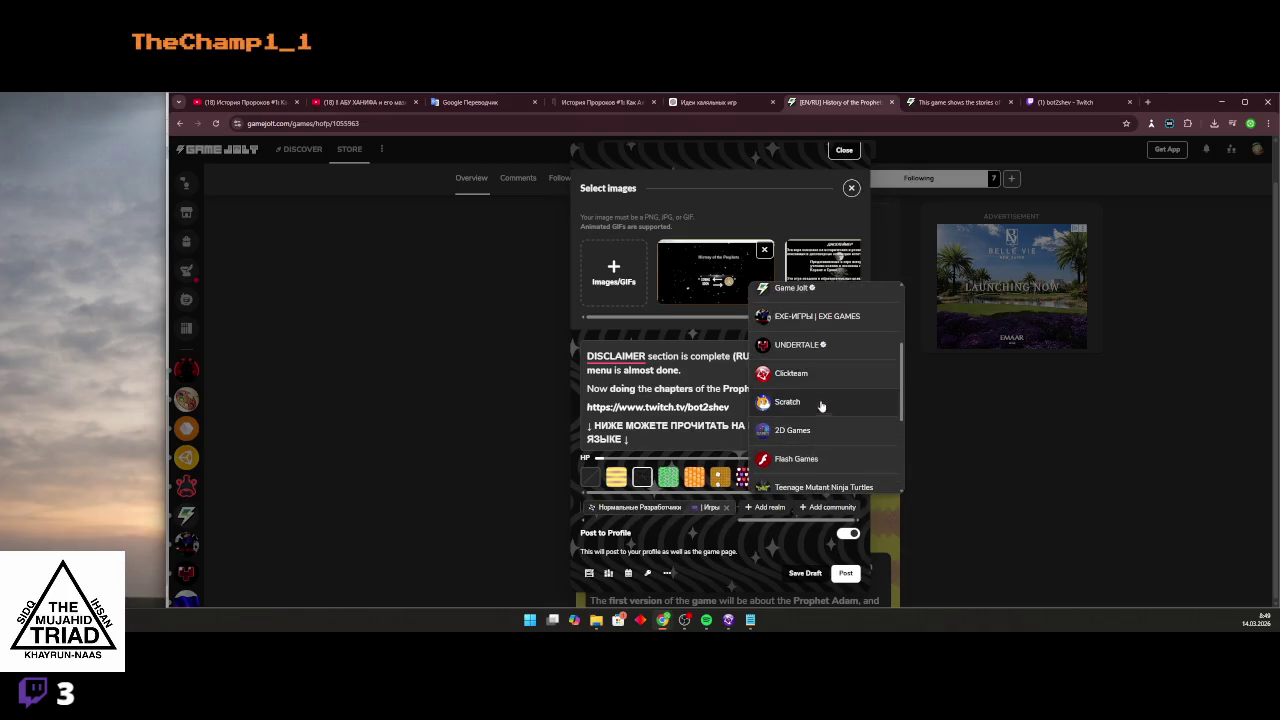
pyautogui.click(820, 378)
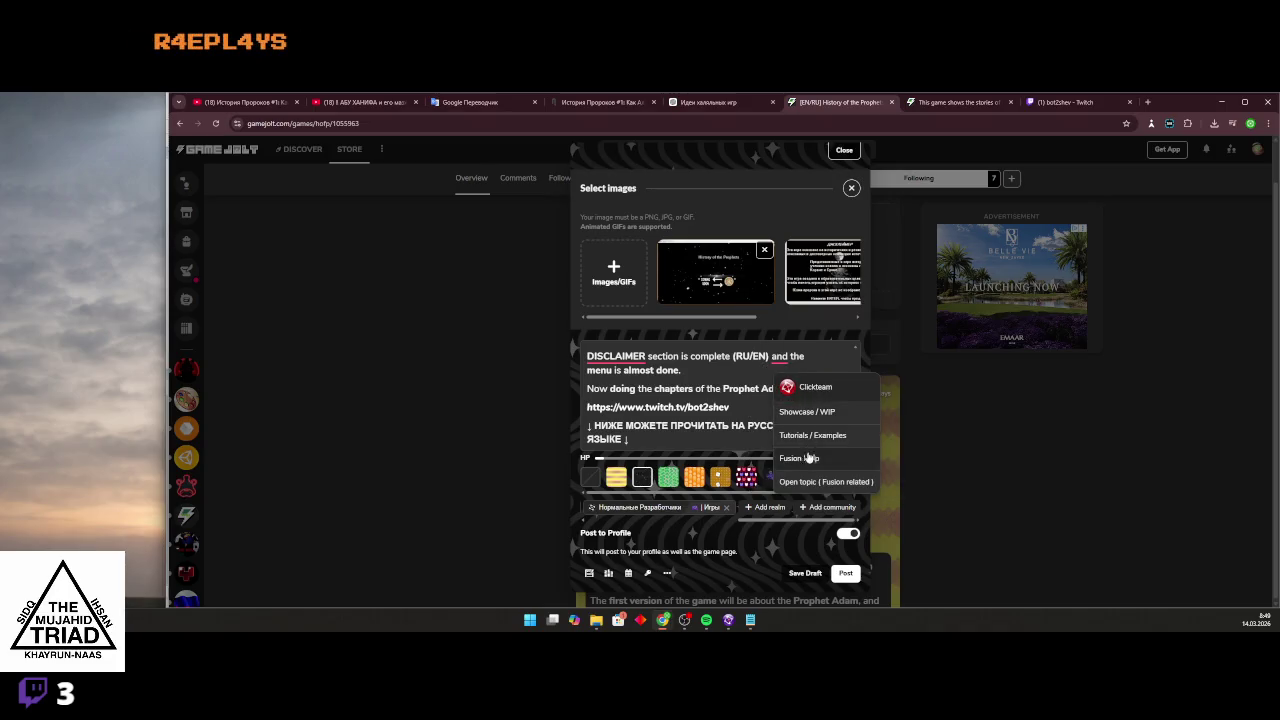
pyautogui.click(808, 412)
pyautogui.click(827, 508)
pyautogui.scroll(-10, 826, 440)
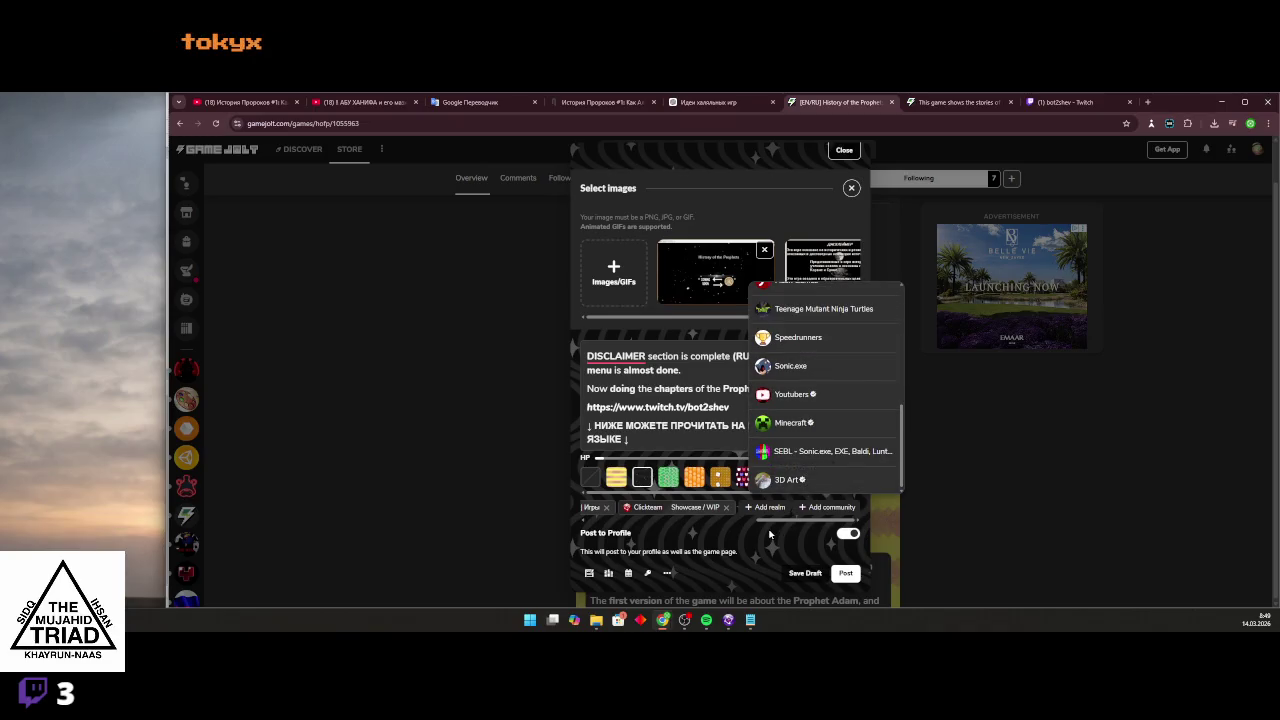
pyautogui.press('Escape')
pyautogui.hotkey('ctrl', 'Tab')
# Search Game Jolt for 'islam' and show all results.
pyautogui.click(733, 155)
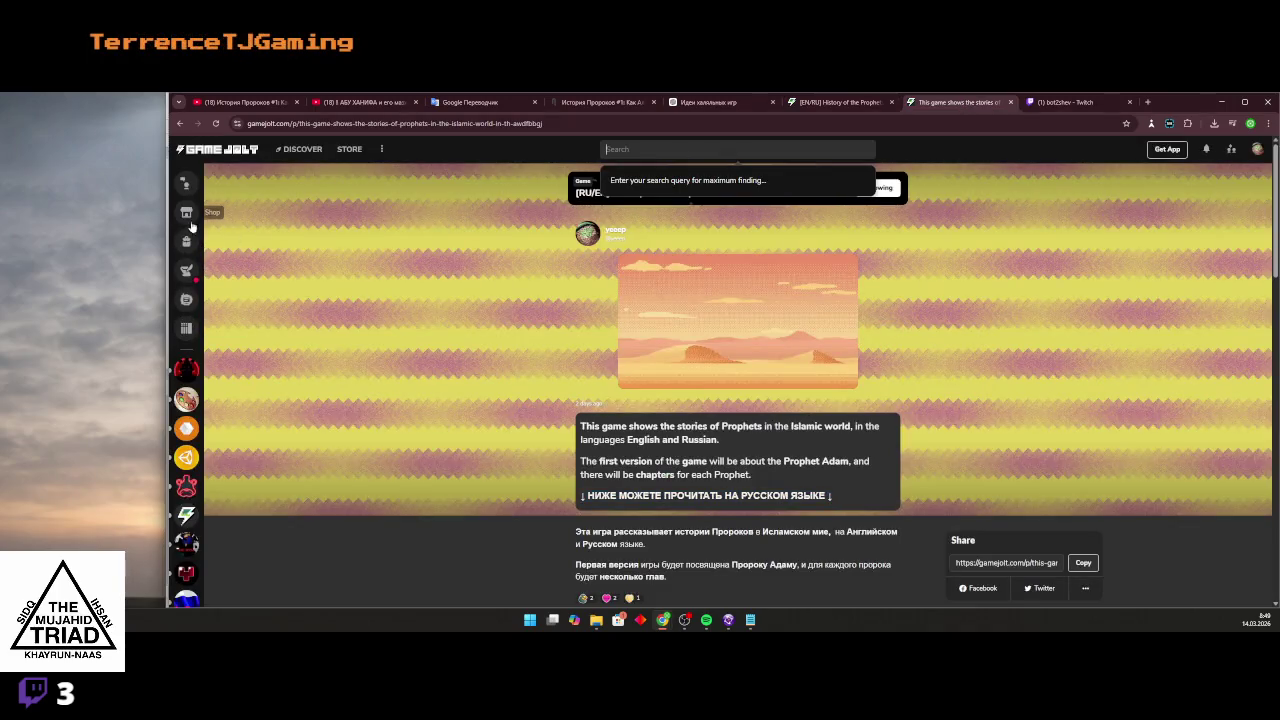
pyautogui.write('[')
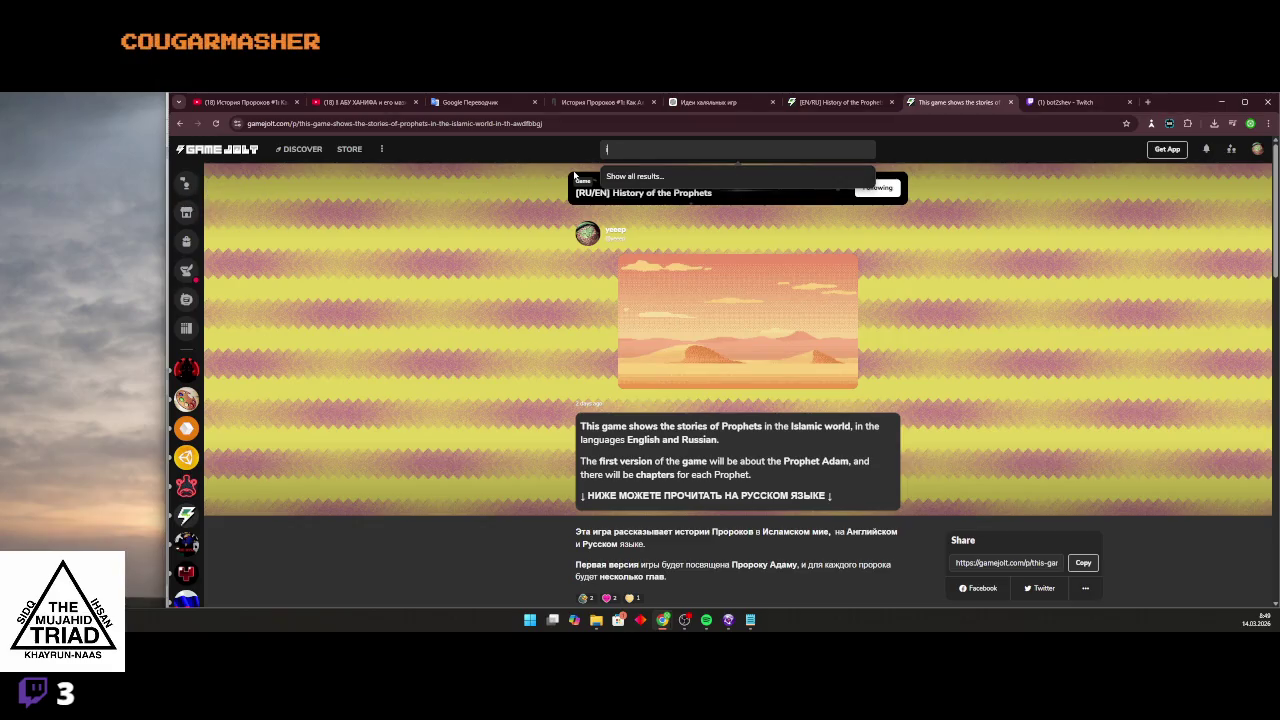
pyautogui.press('Return')
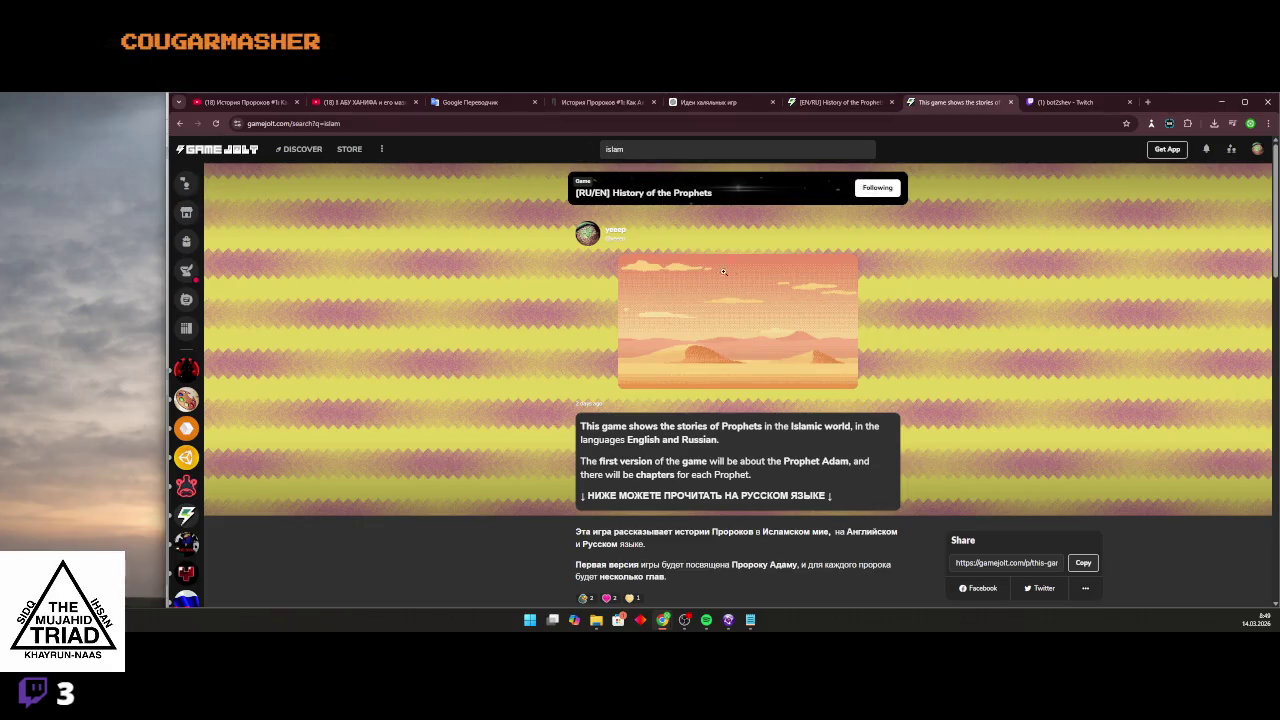
pyautogui.click(802, 150)
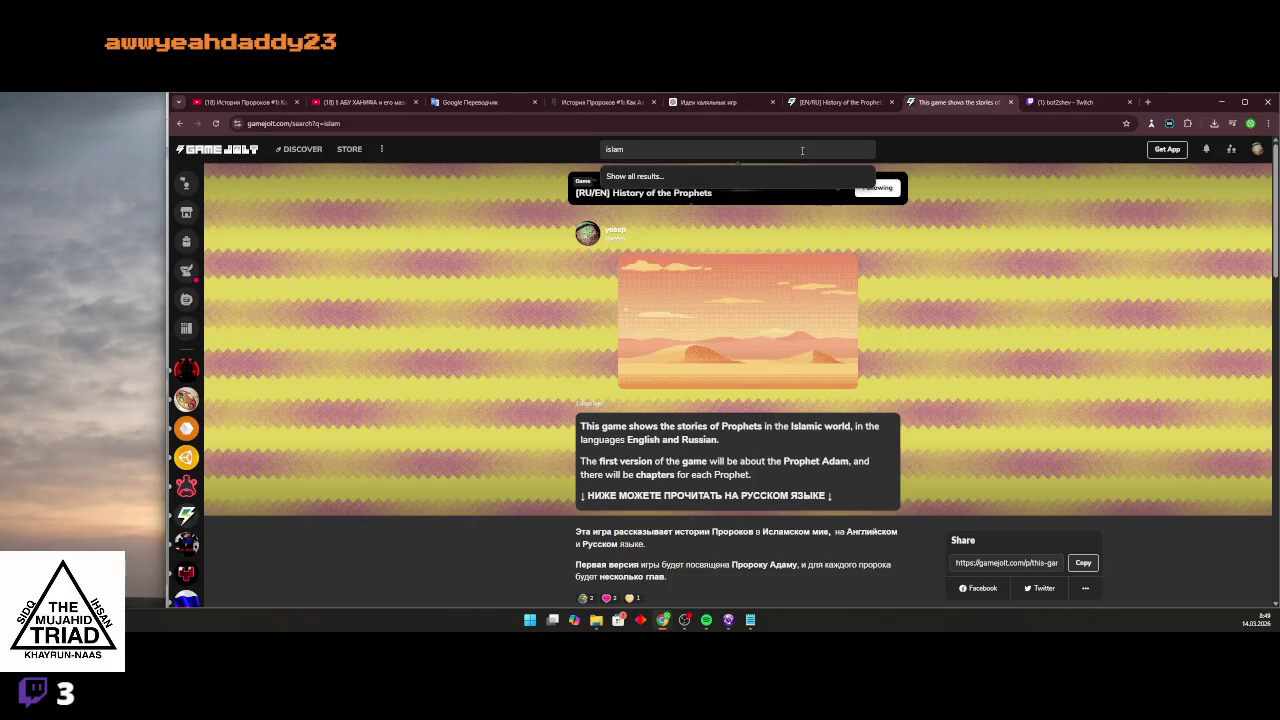
pyautogui.press('Return')
pyautogui.click(802, 150)
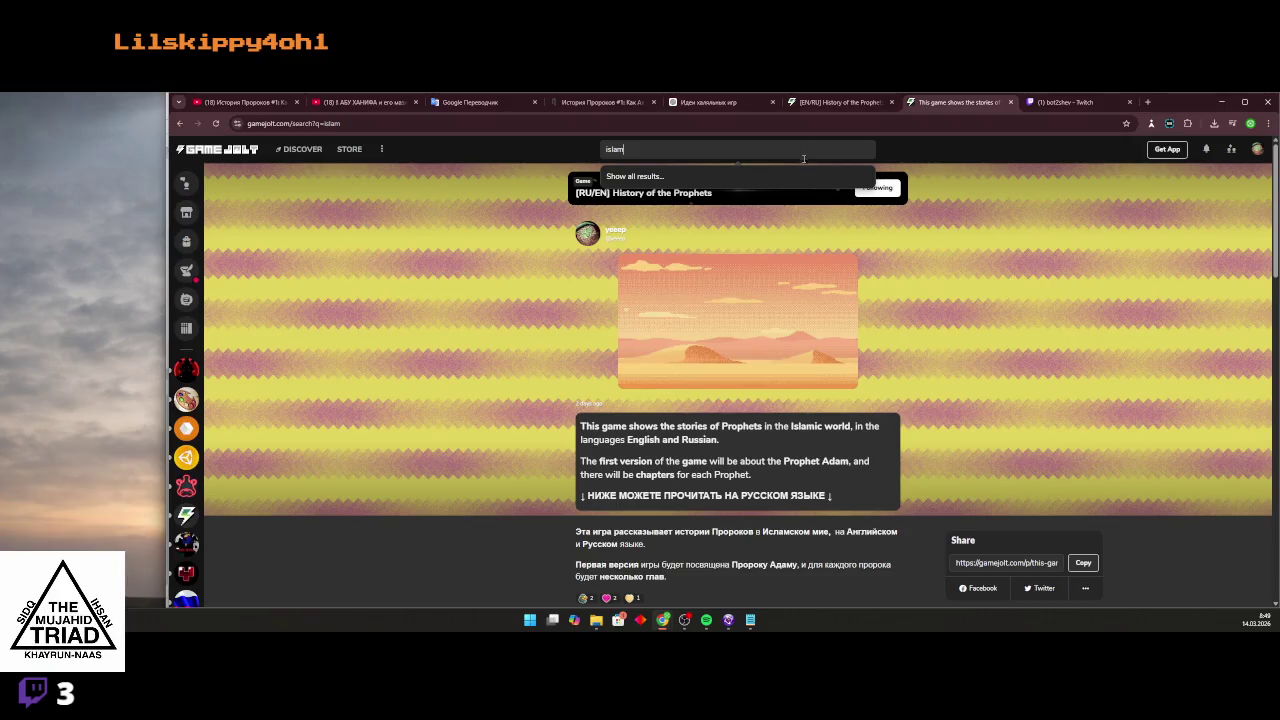
pyautogui.press('Return')
pyautogui.click(694, 152)
pyautogui.click(681, 178)
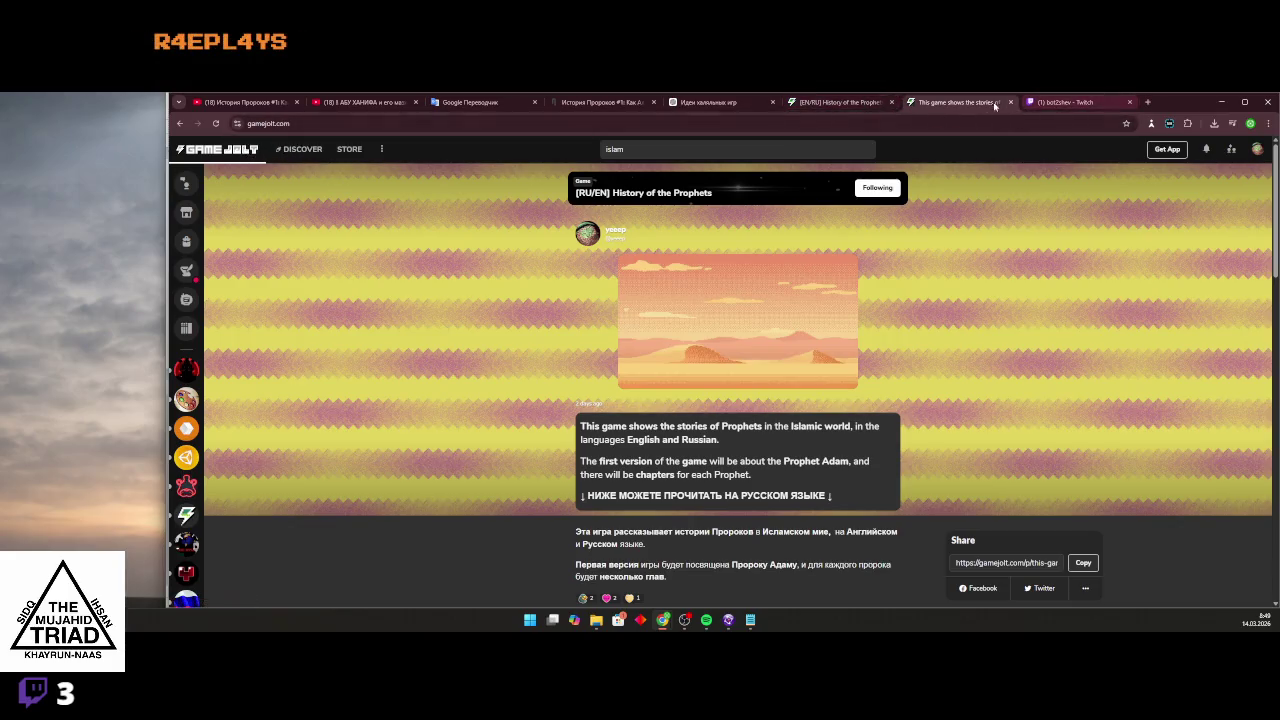
# Copy the gamejolt.com address, close the History of the Prophets tab, and start a new tab.
pyautogui.rightClick(346, 123)
pyautogui.click(392, 219)
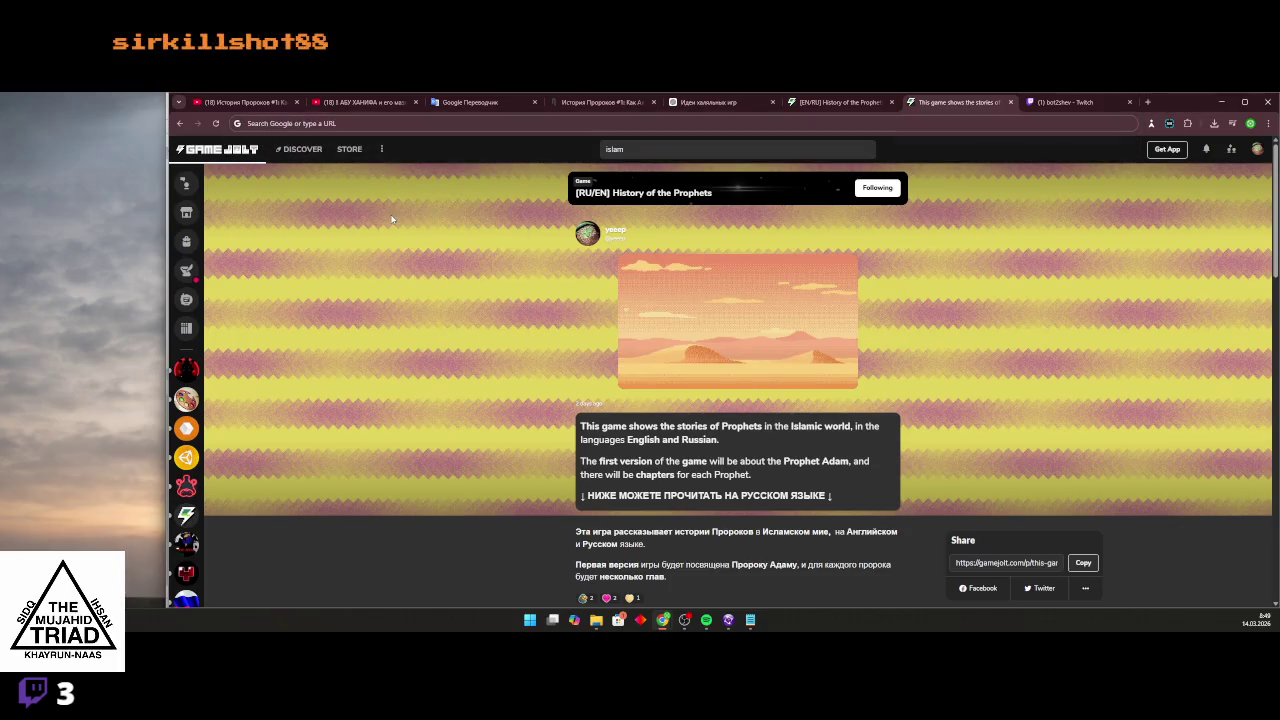
pyautogui.click(178, 124)
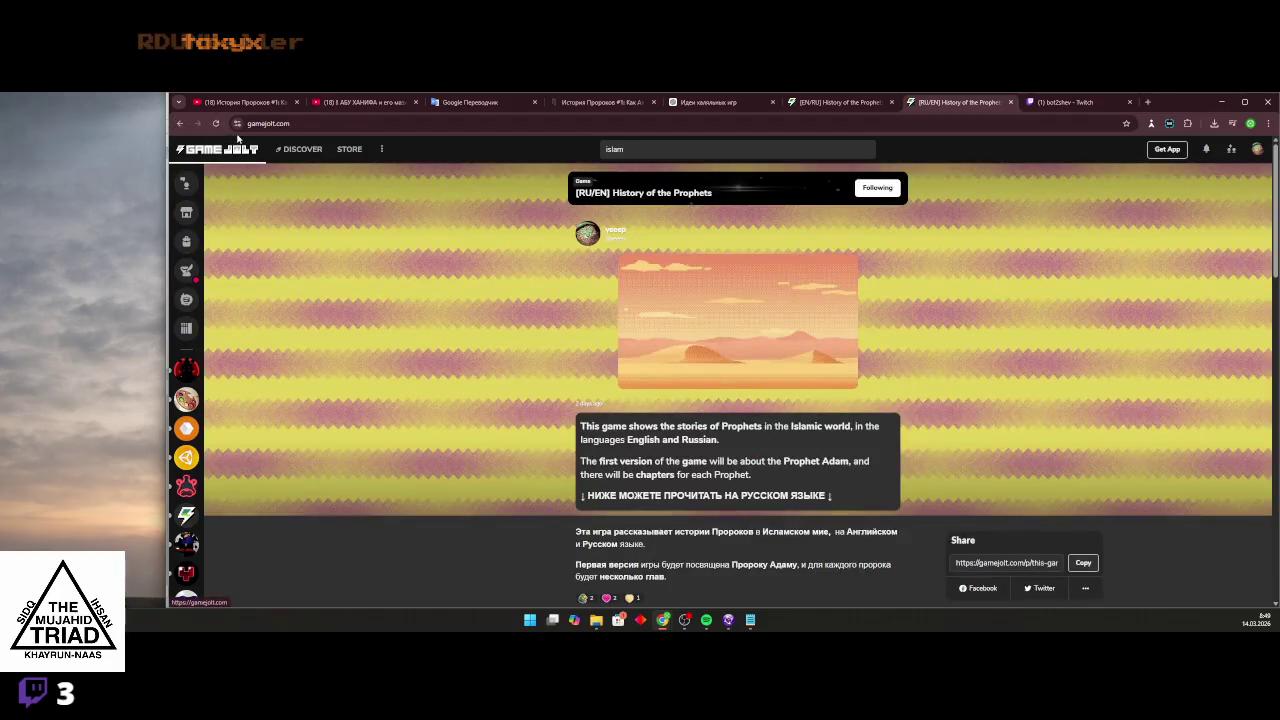
pyautogui.click(242, 124)
pyautogui.rightClick(252, 124)
pyautogui.click(780, 128)
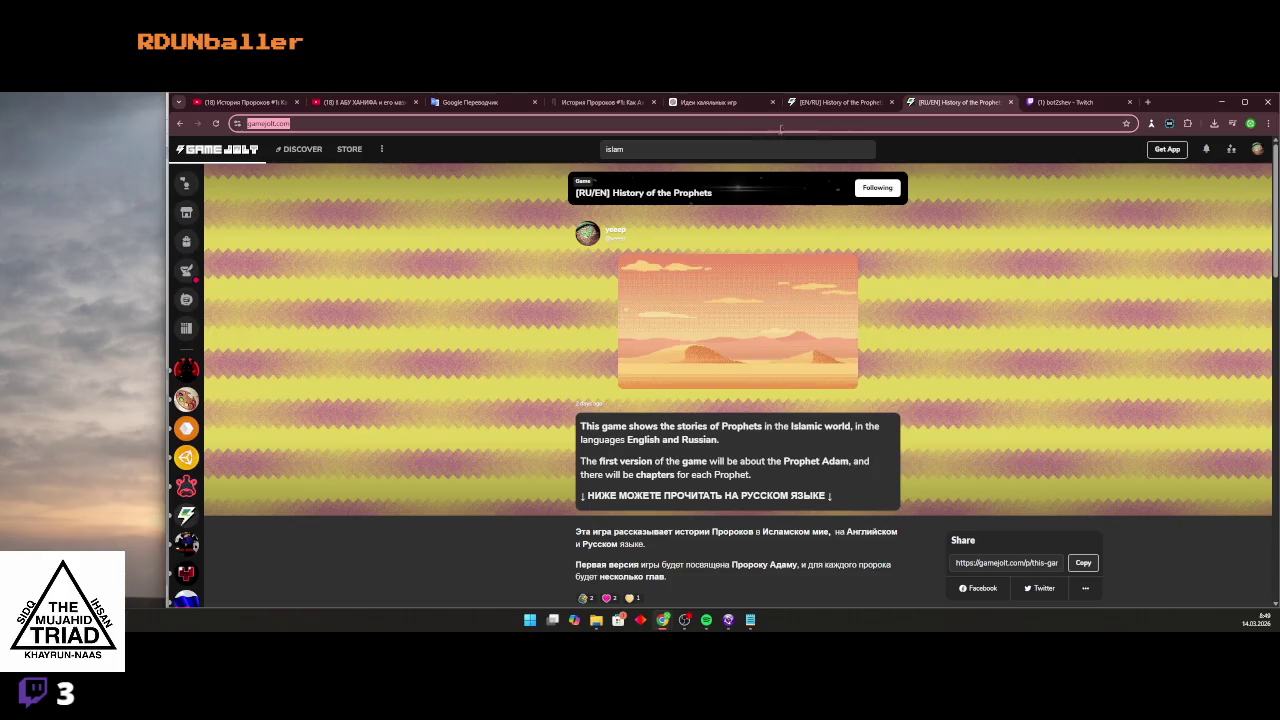
pyautogui.click(1011, 102)
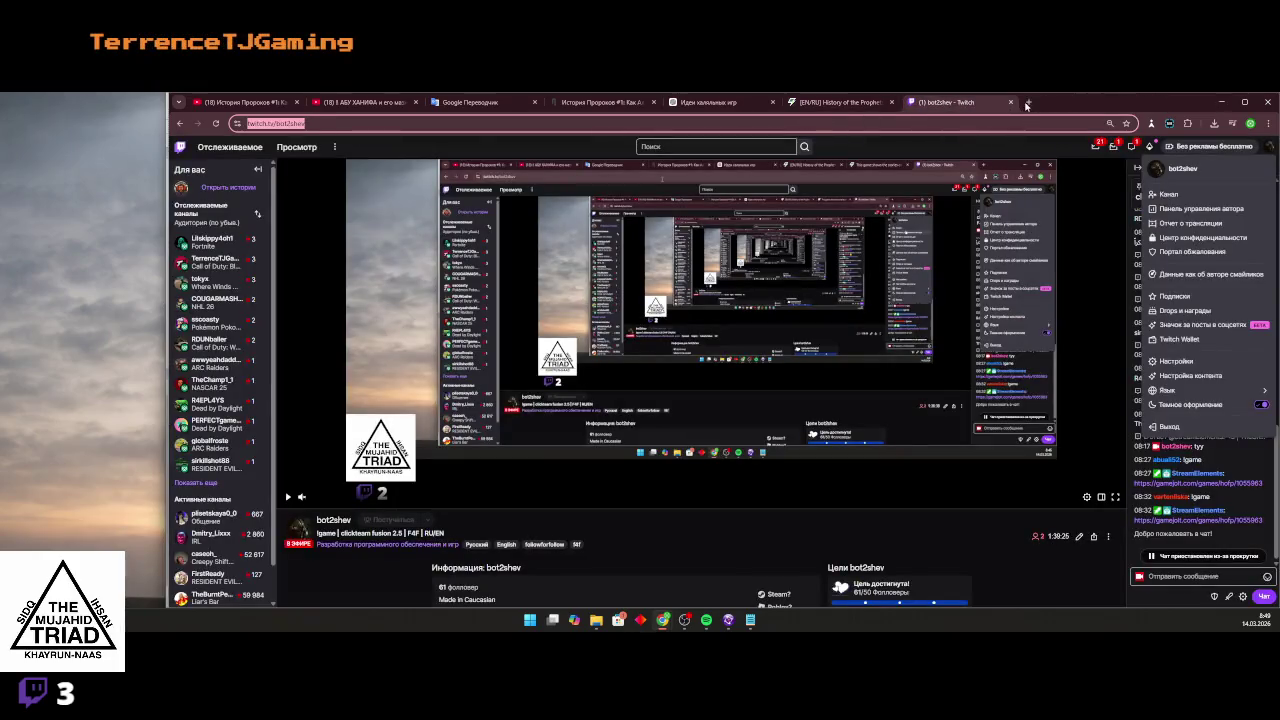
pyautogui.click(1028, 102)
pyautogui.rightClick(978, 124)
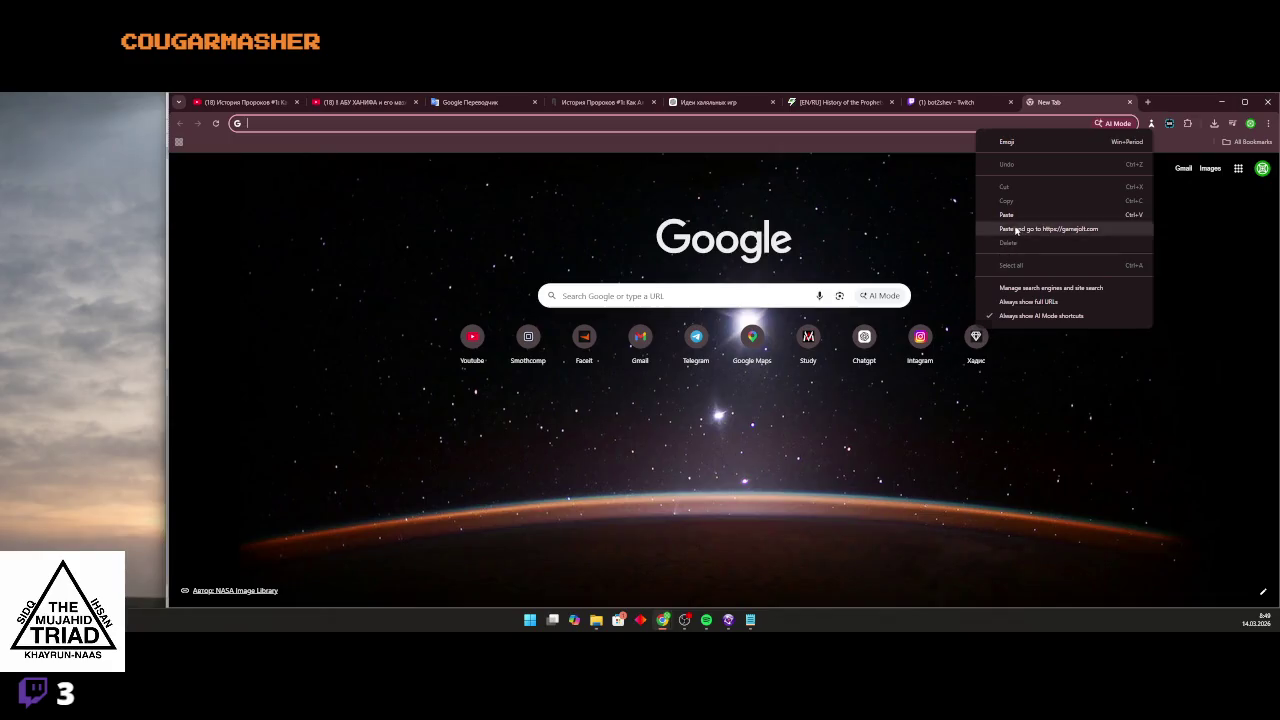
# Load gamejolt.com, search 'islam', and join the Islamic Centre community.
pyautogui.click(1016, 230)
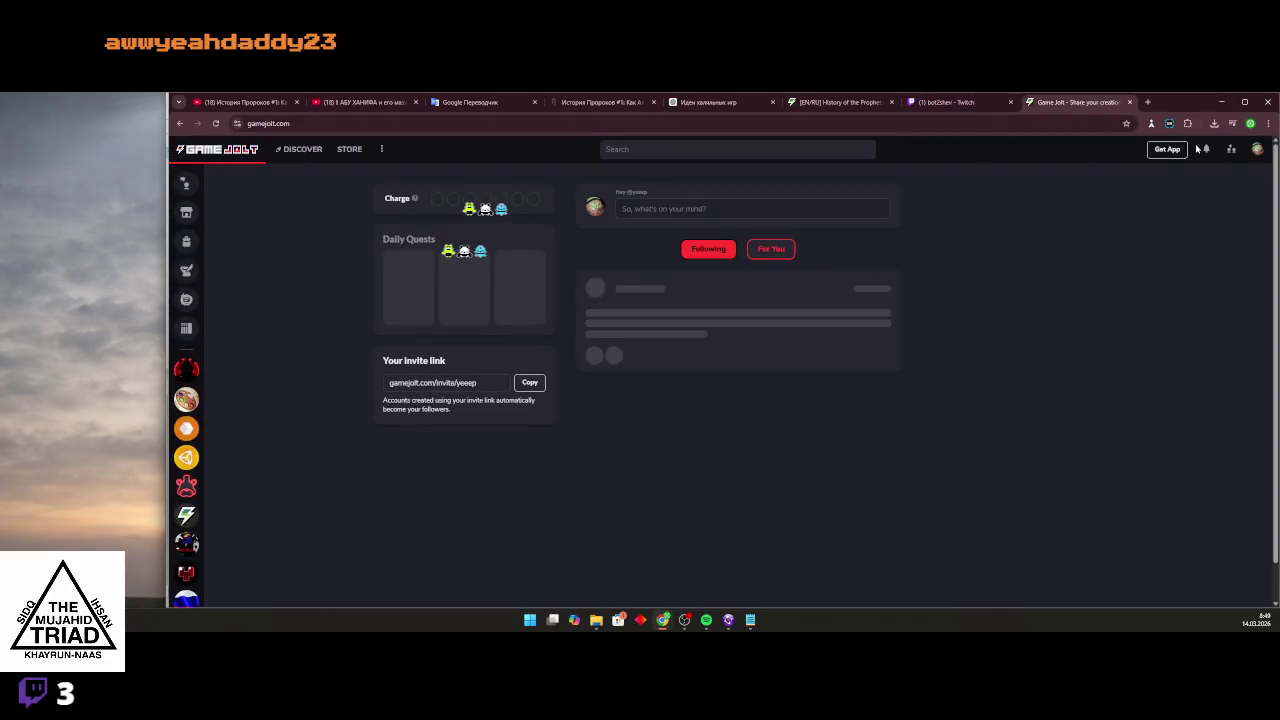
pyautogui.click(1257, 149)
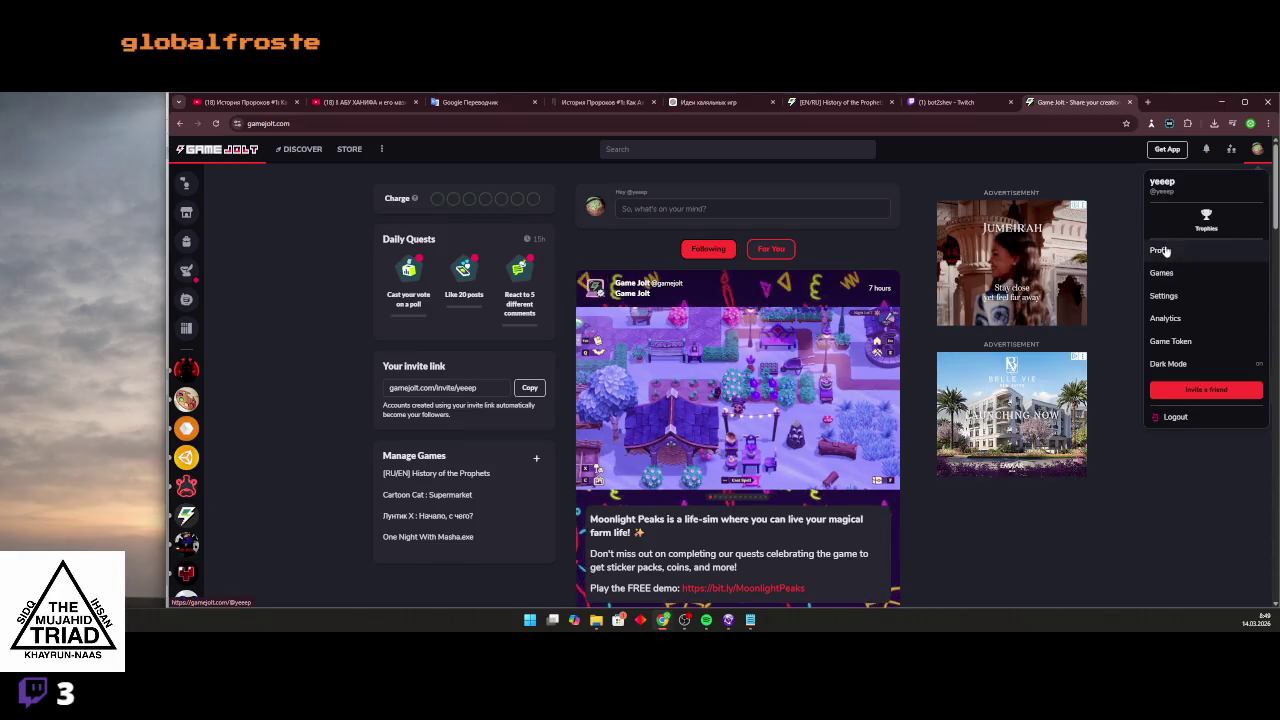
pyautogui.click(777, 150)
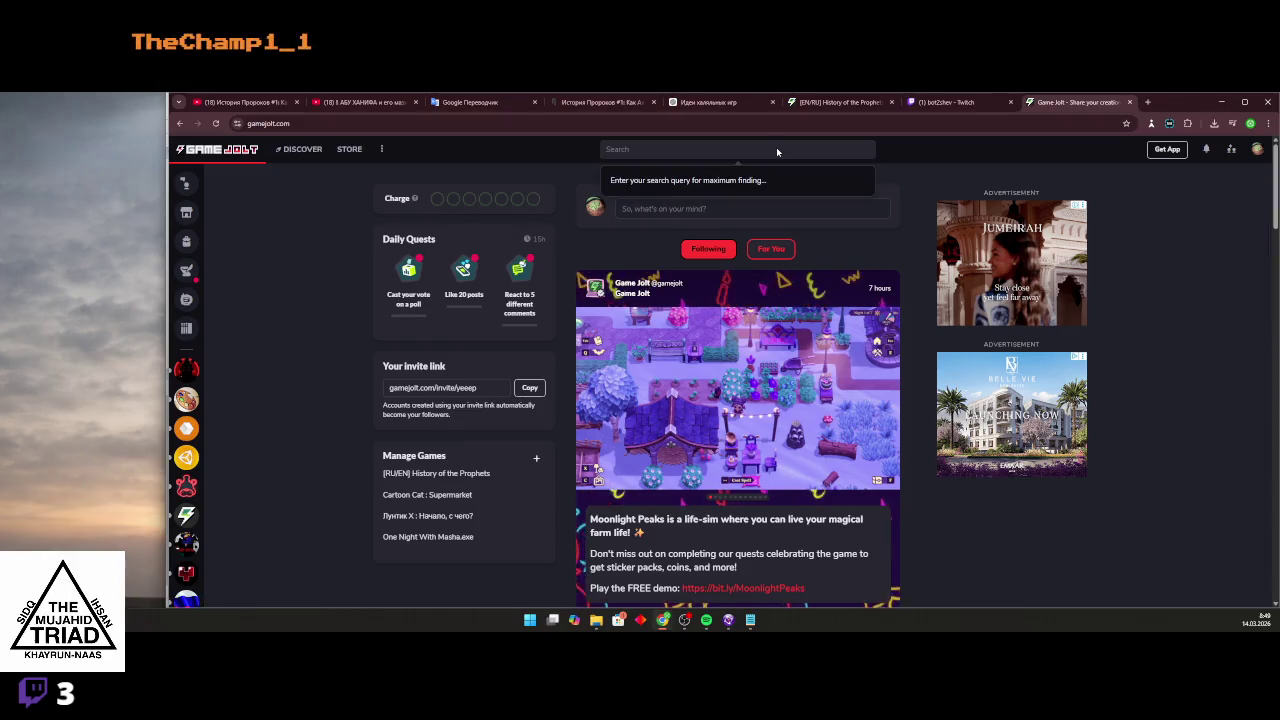
pyautogui.write('islam')
pyautogui.press('Return')
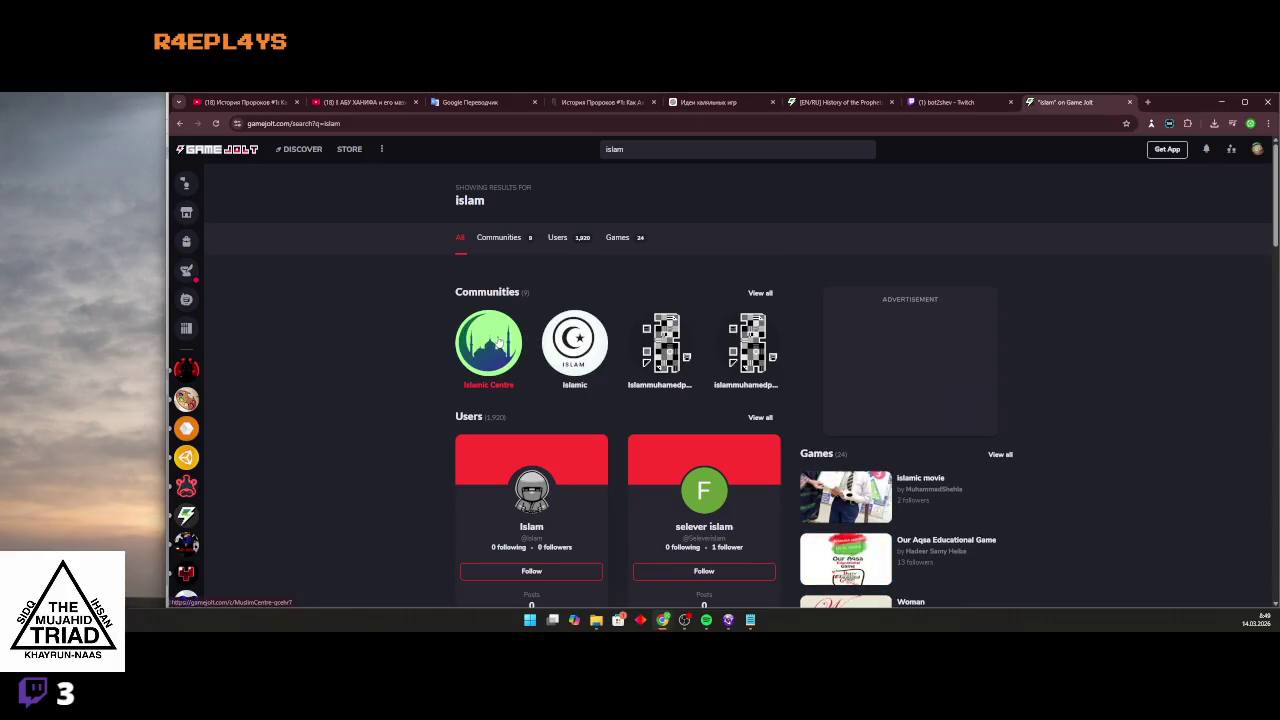
pyautogui.click(499, 342)
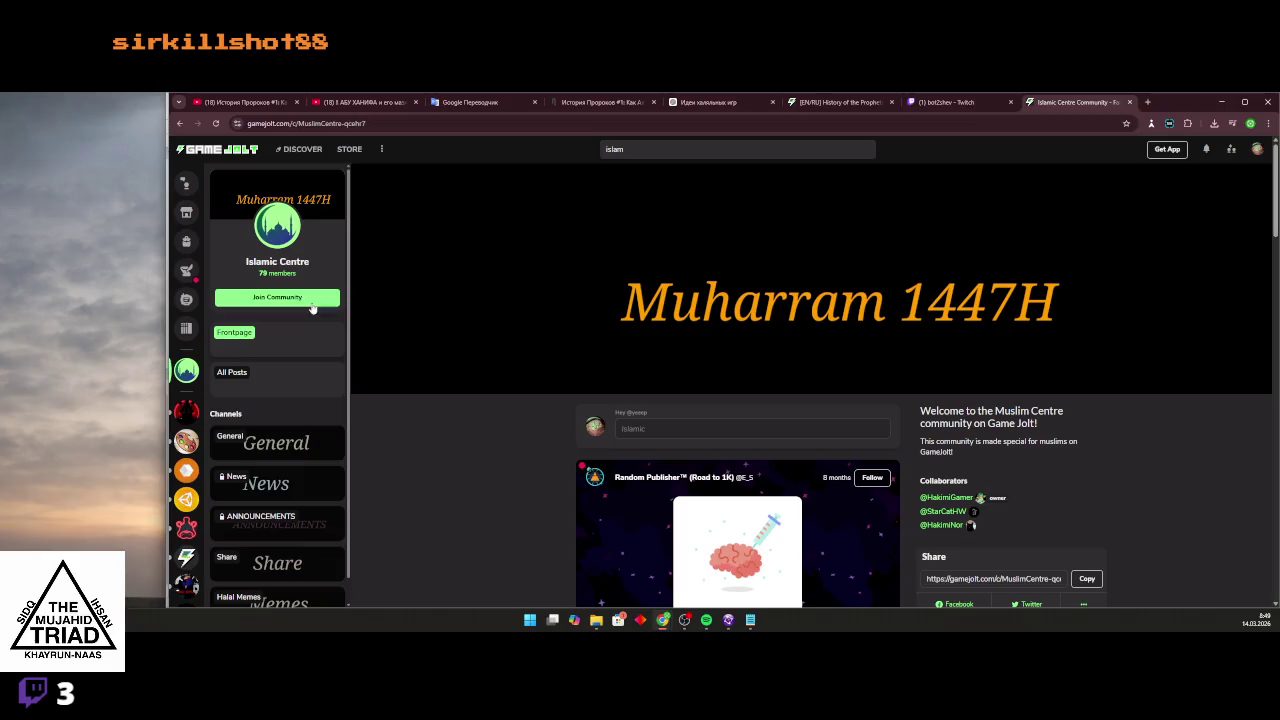
pyautogui.click(312, 305)
# View the Islamic community page, then return to the devlog post tab.
pyautogui.click(181, 124)
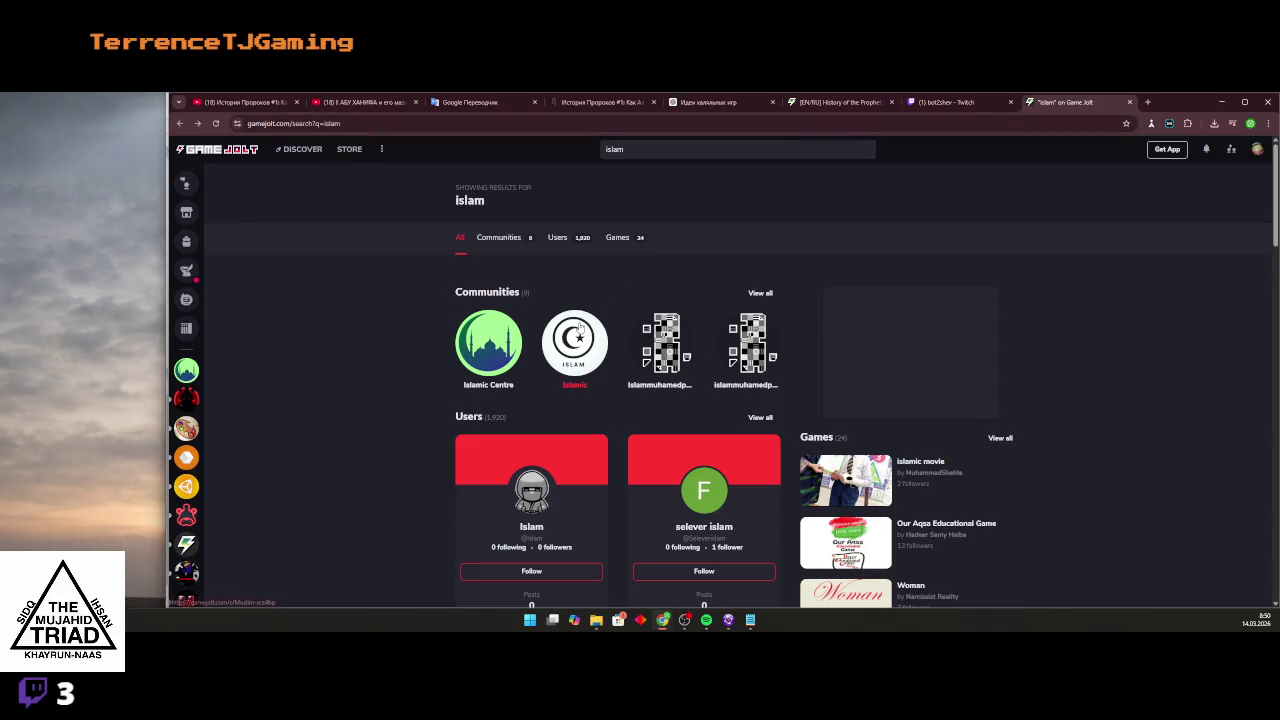
pyautogui.click(579, 325)
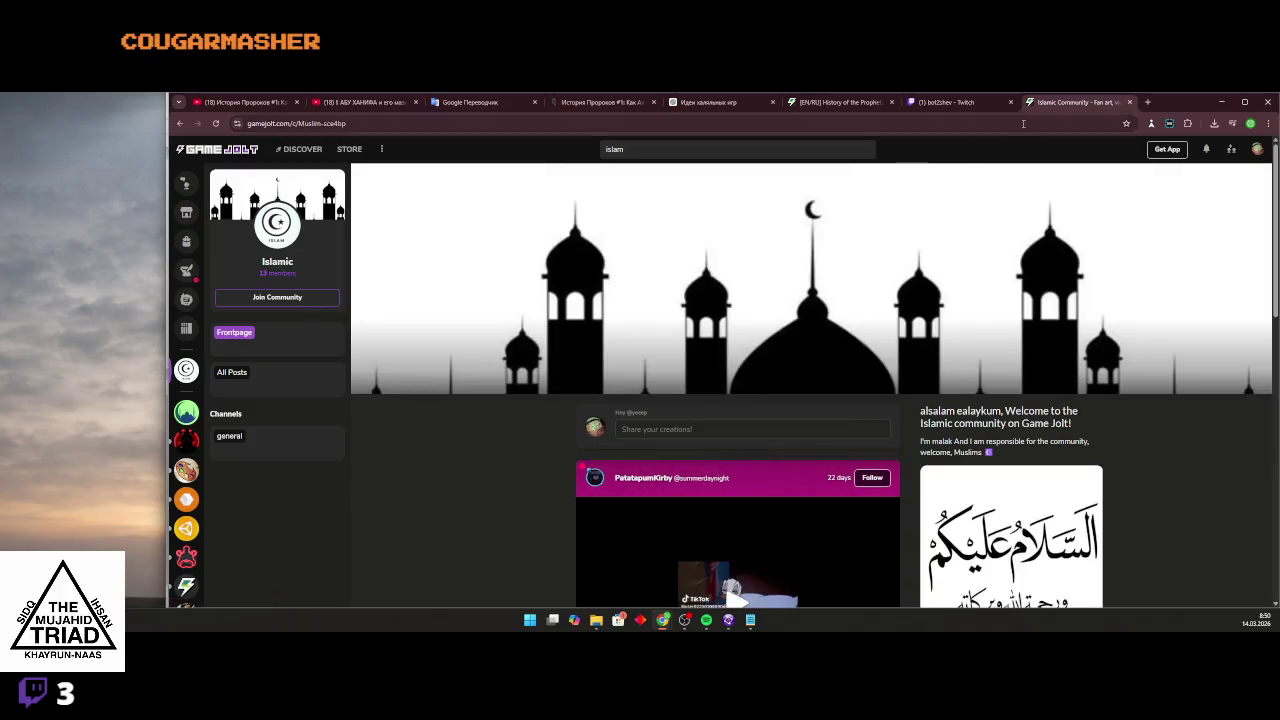
pyautogui.click(840, 102)
# Browse the community list without adding anything, then save the post as a draft.
pyautogui.click(820, 507)
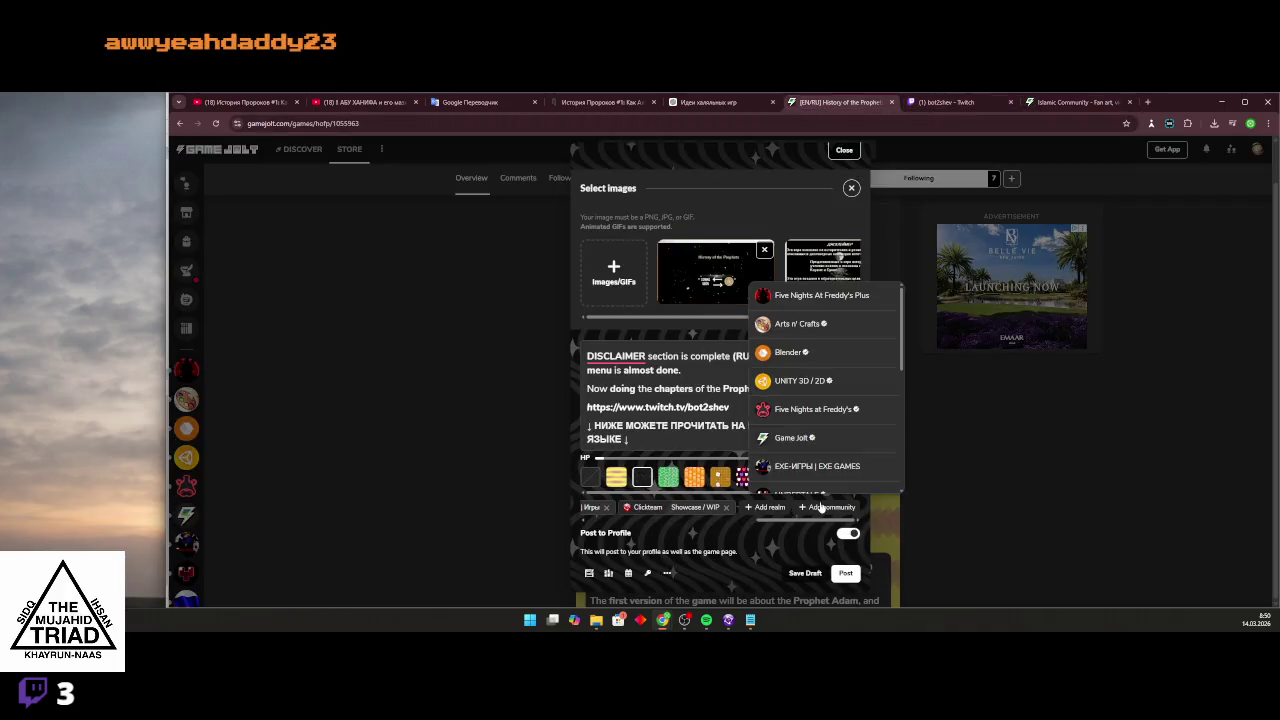
pyautogui.scroll(-2, 822, 472)
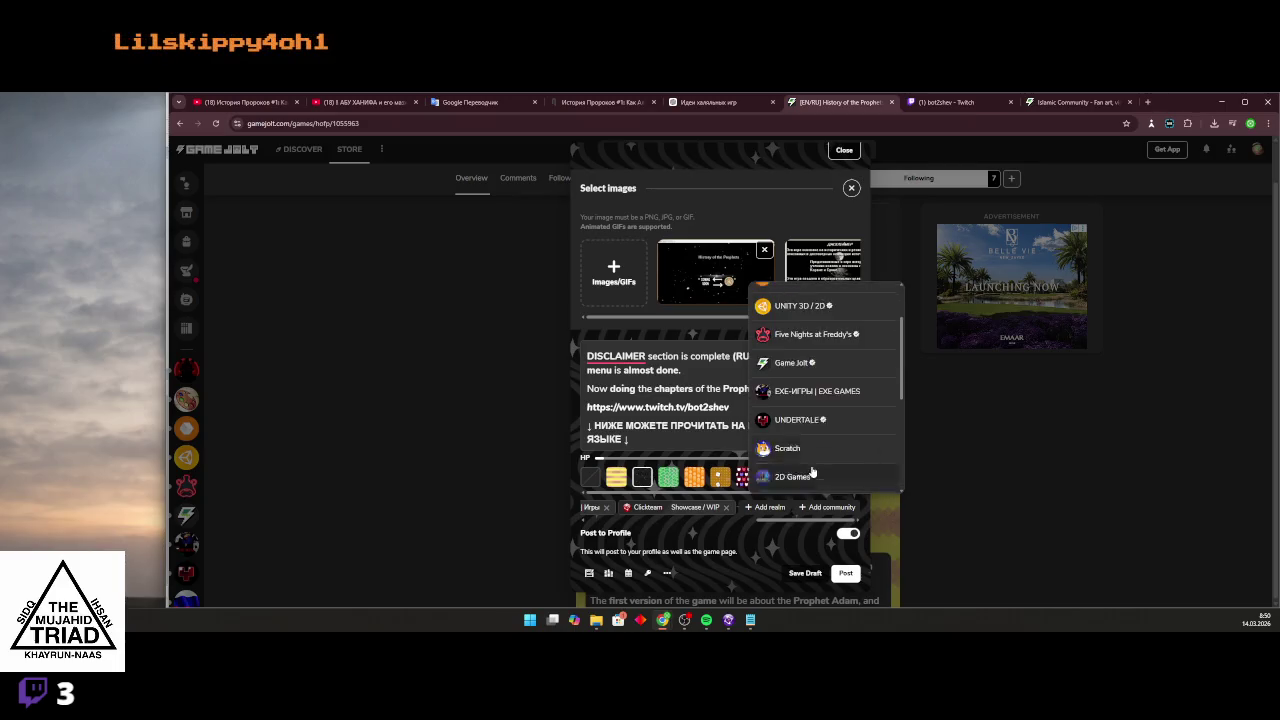
pyautogui.scroll(1, 812, 472)
pyautogui.click(732, 407)
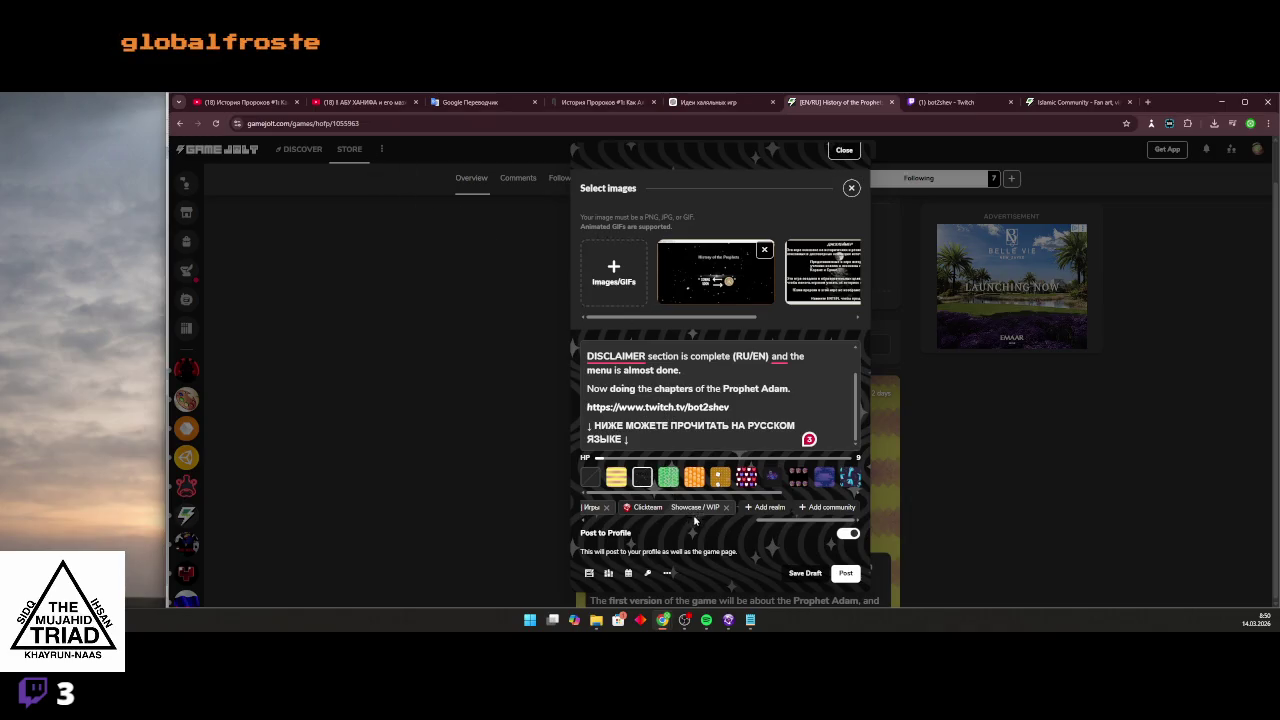
pyautogui.click(810, 508)
pyautogui.scroll(-10, 805, 420)
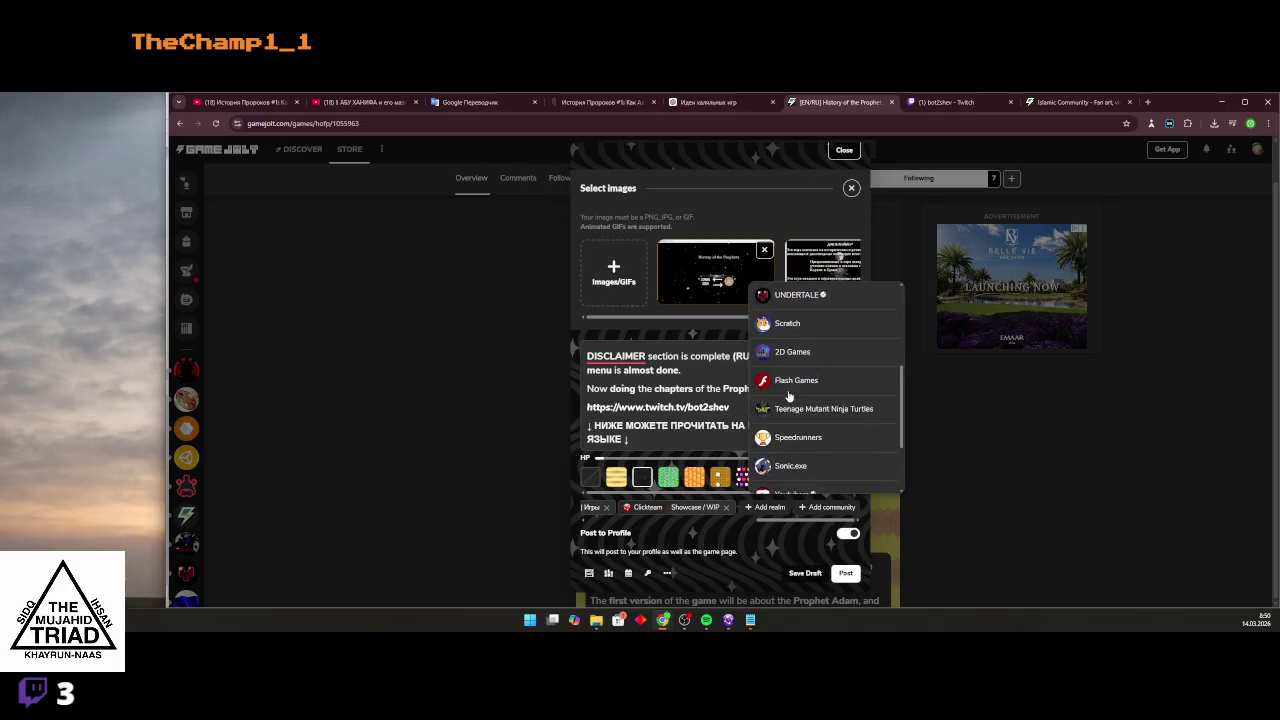
pyautogui.scroll(3, 800, 420)
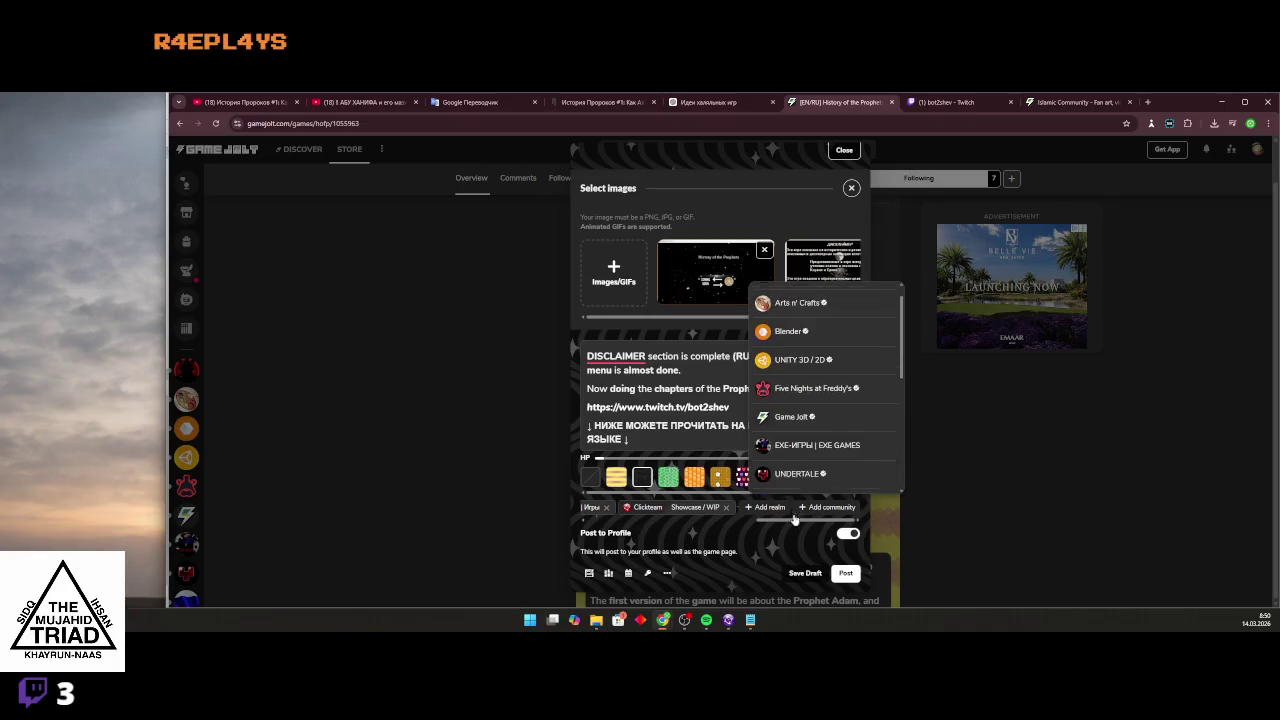
pyautogui.click(790, 568)
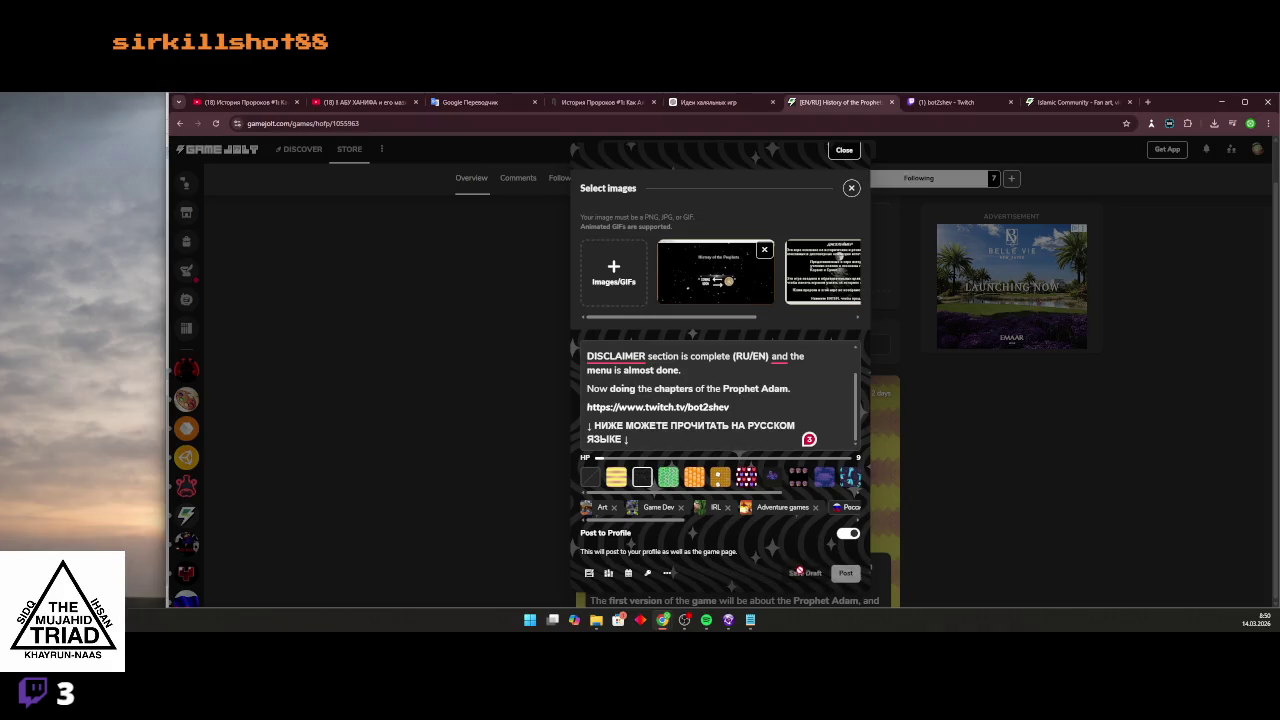
pyautogui.click(803, 572)
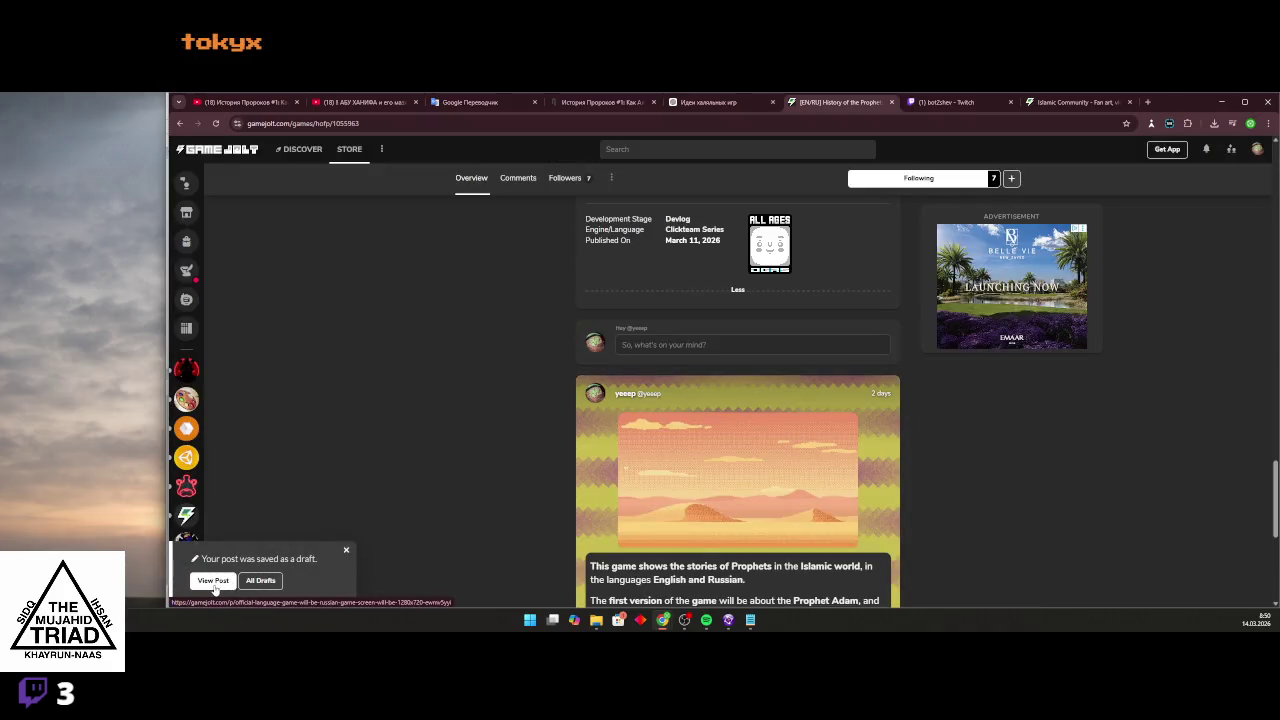
# Reopen the saved draft for editing and tag it with Islamic Centre's Share channel.
pyautogui.click(260, 580)
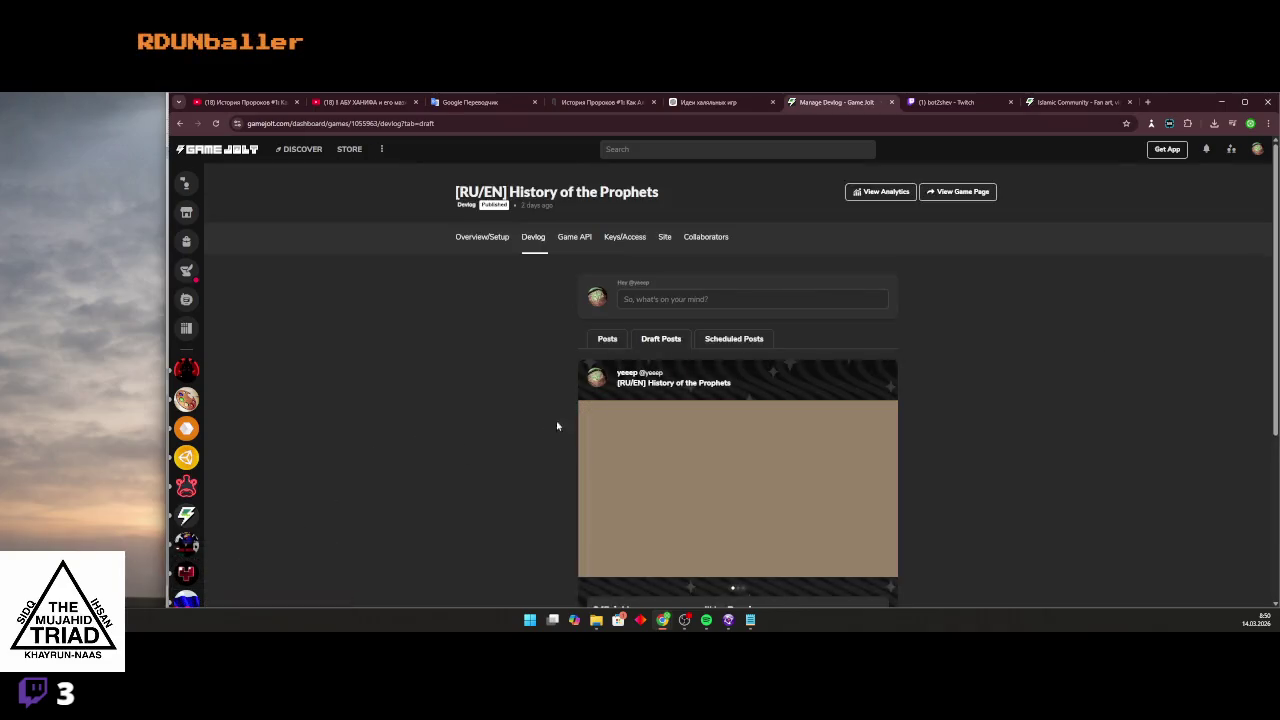
pyautogui.scroll(-5, 557, 426)
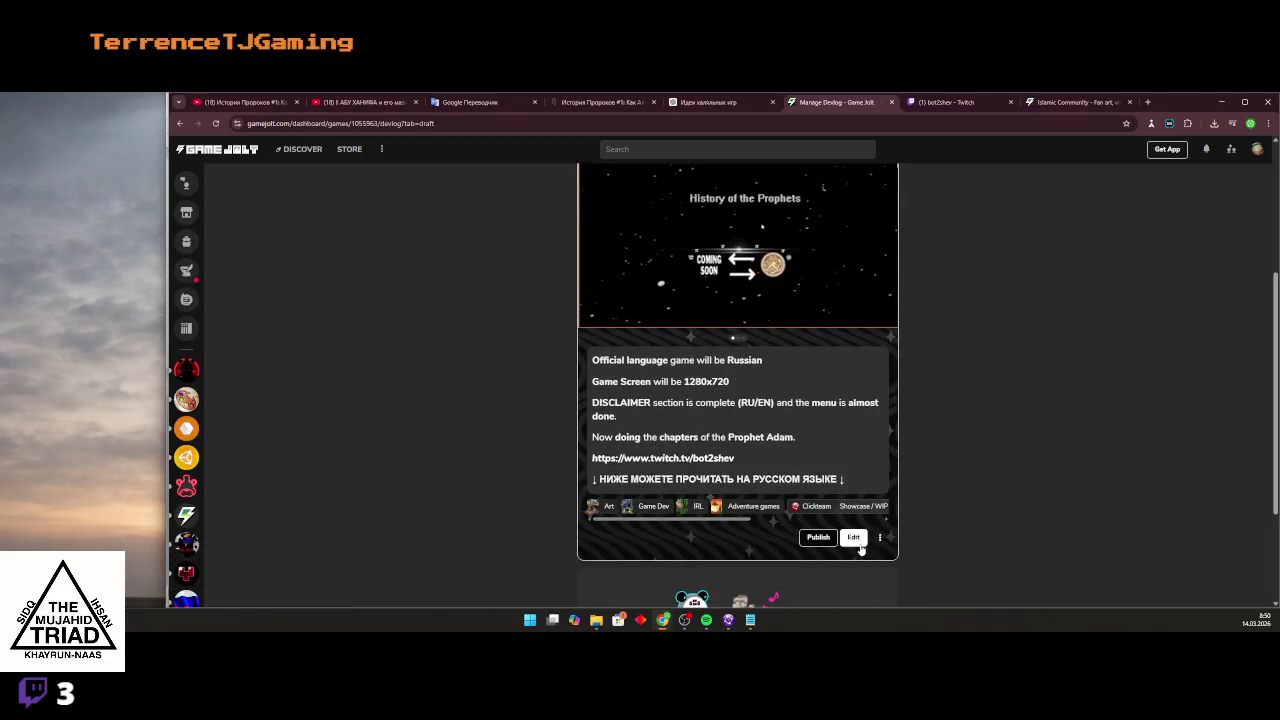
pyautogui.click(855, 539)
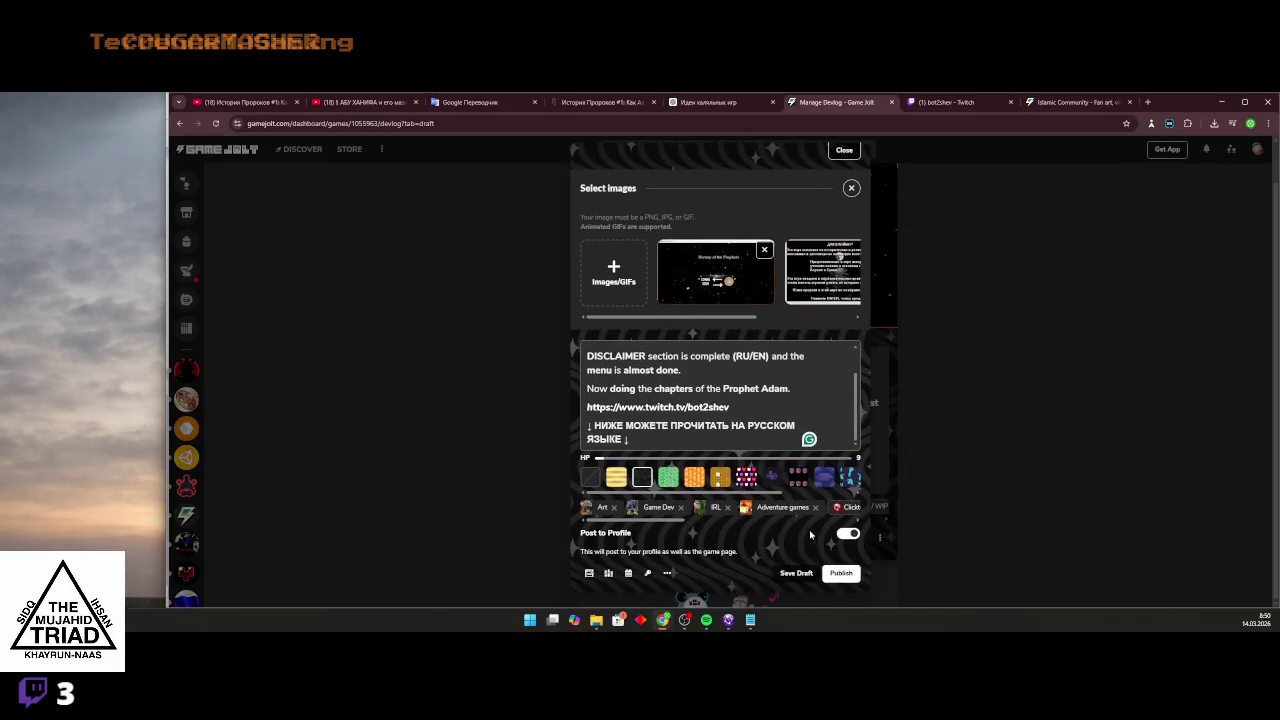
pyautogui.moveTo(640, 522); pyautogui.dragTo(812, 522)
pyautogui.click(838, 512)
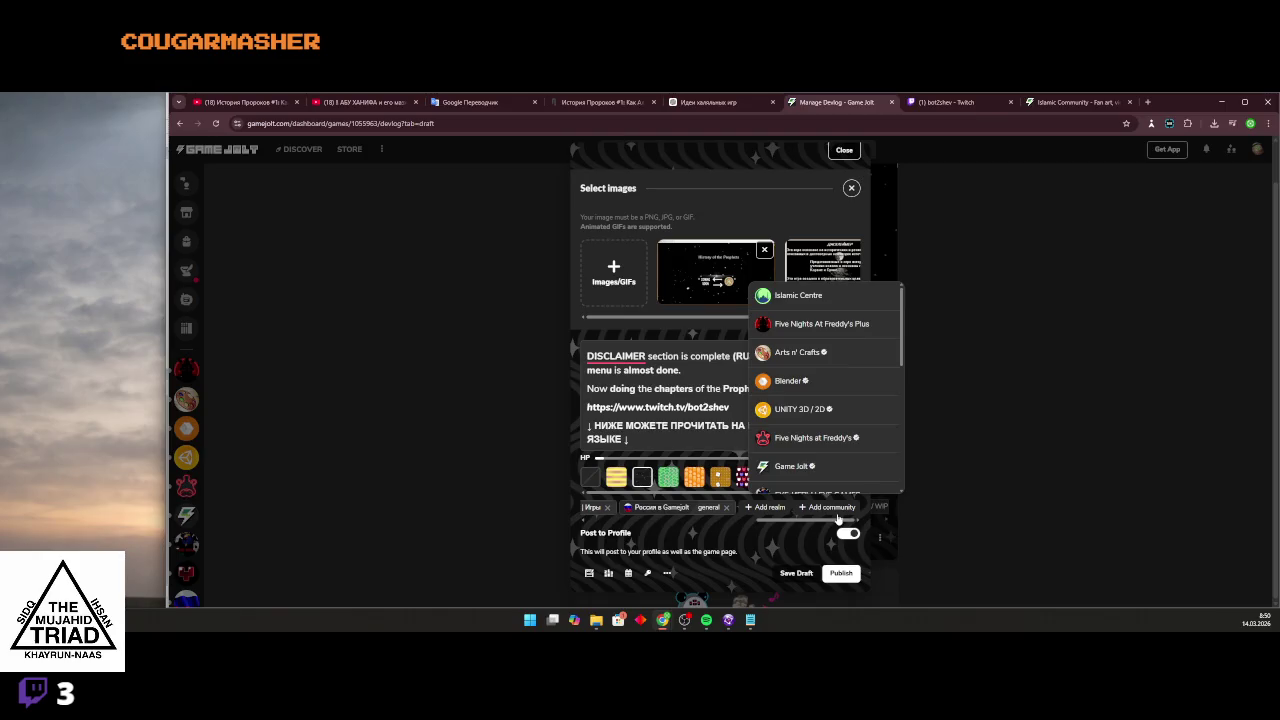
pyautogui.scroll(-5, 825, 440)
pyautogui.scroll(2, 814, 453)
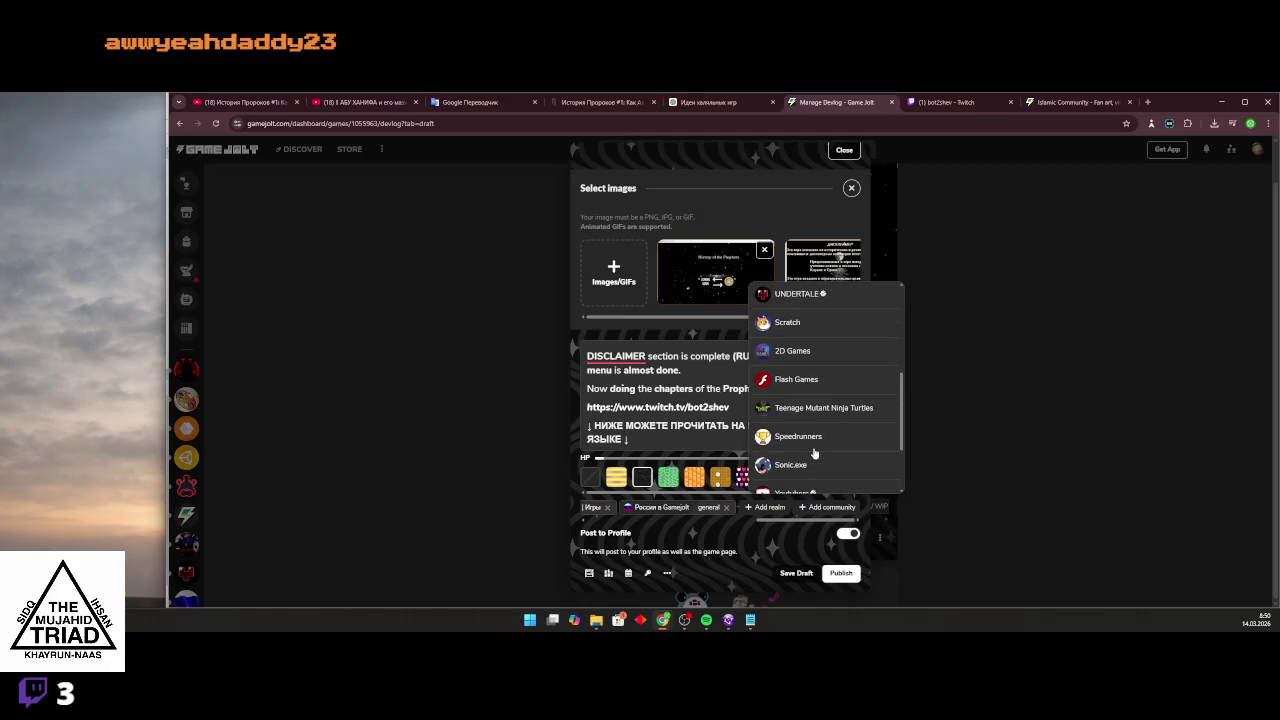
pyautogui.scroll(3, 815, 440)
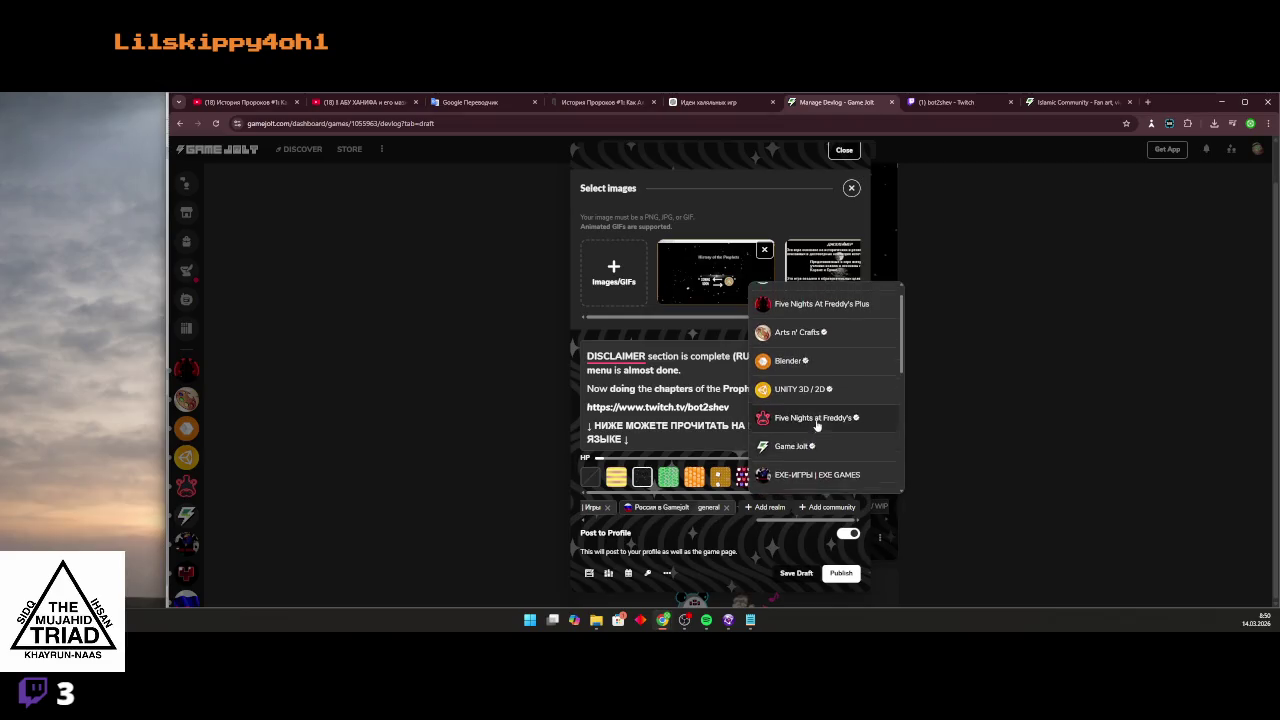
pyautogui.scroll(2, 817, 425)
pyautogui.click(805, 296)
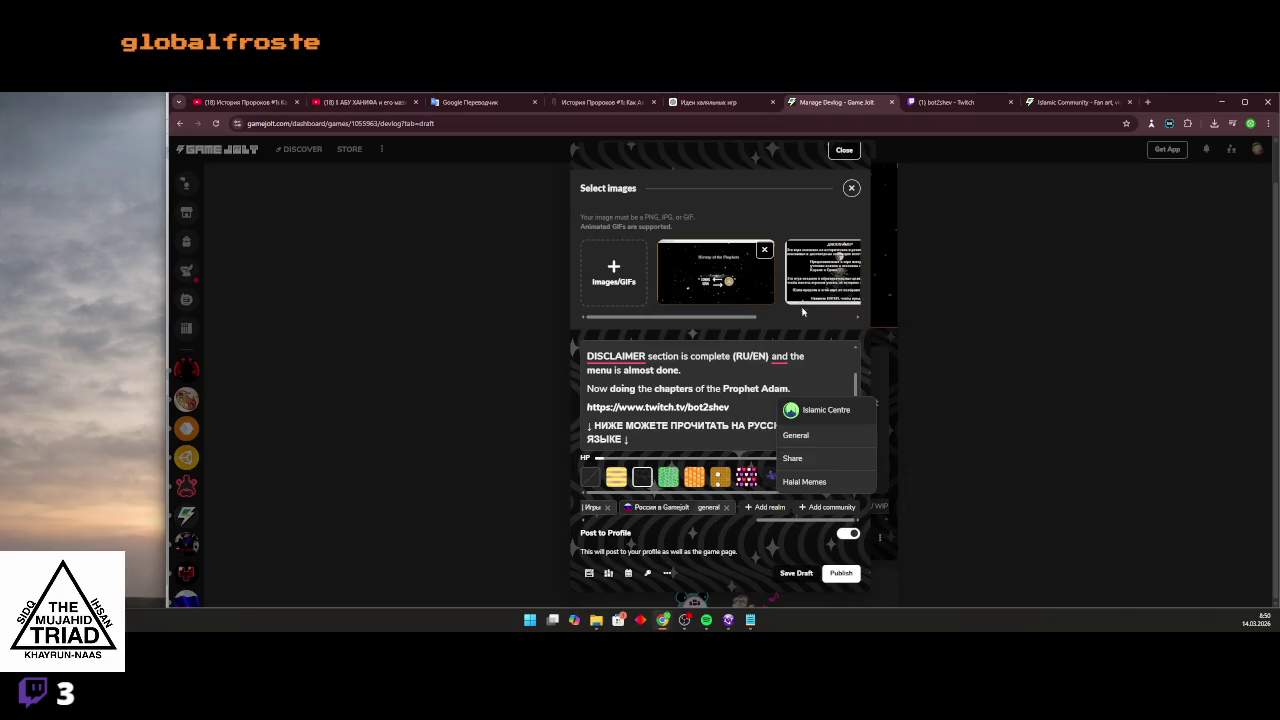
pyautogui.click(820, 459)
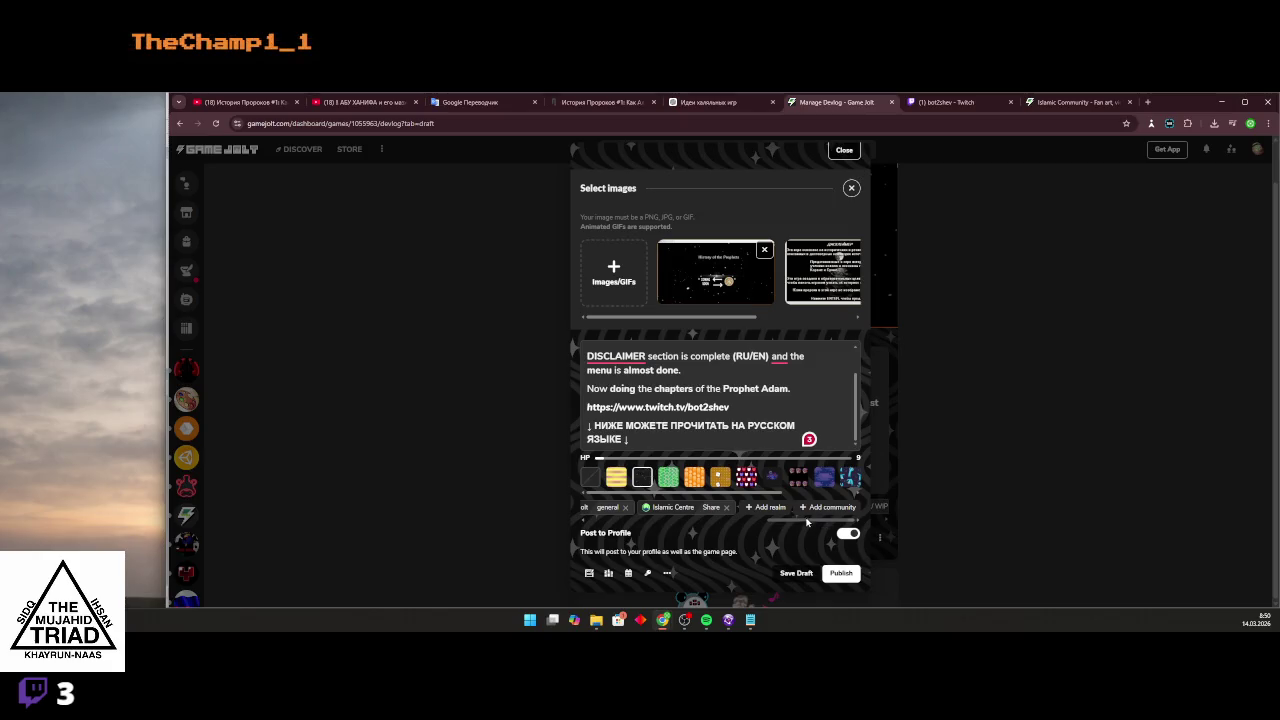
# Add an article section and copy the English description notes.
pyautogui.click(590, 573)
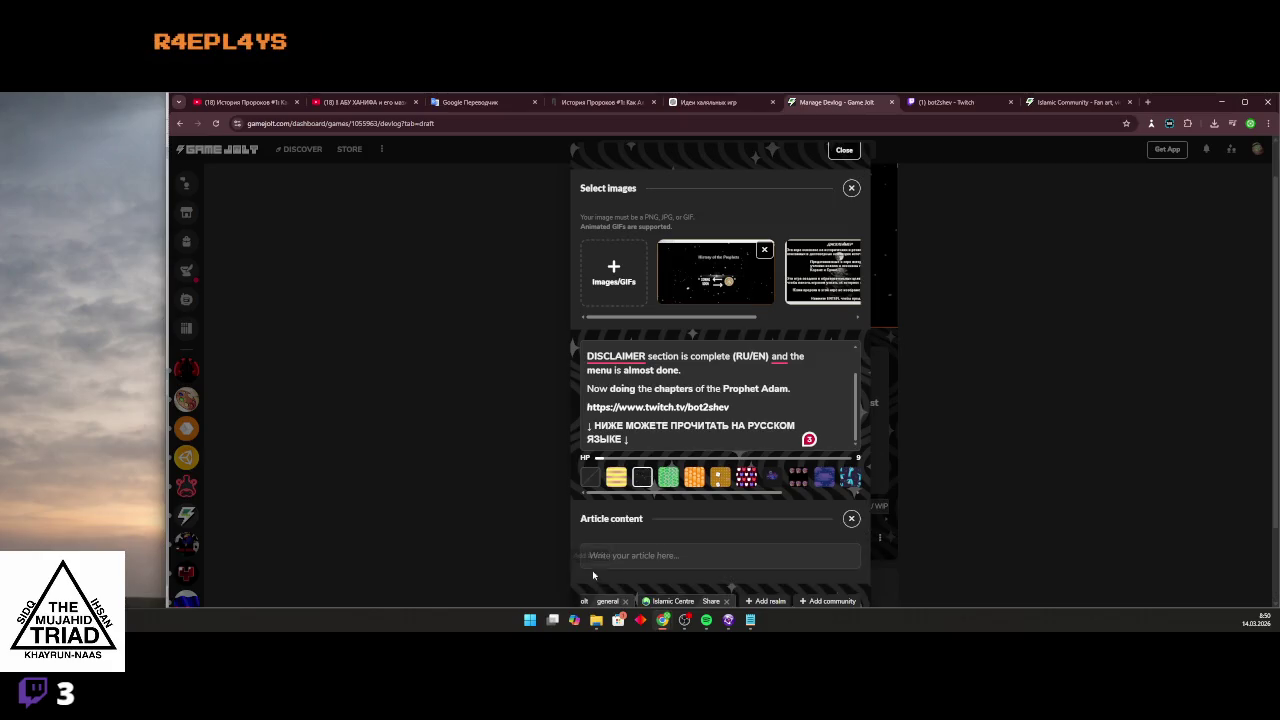
pyautogui.moveTo(729, 408); pyautogui.dragTo(563, 316)
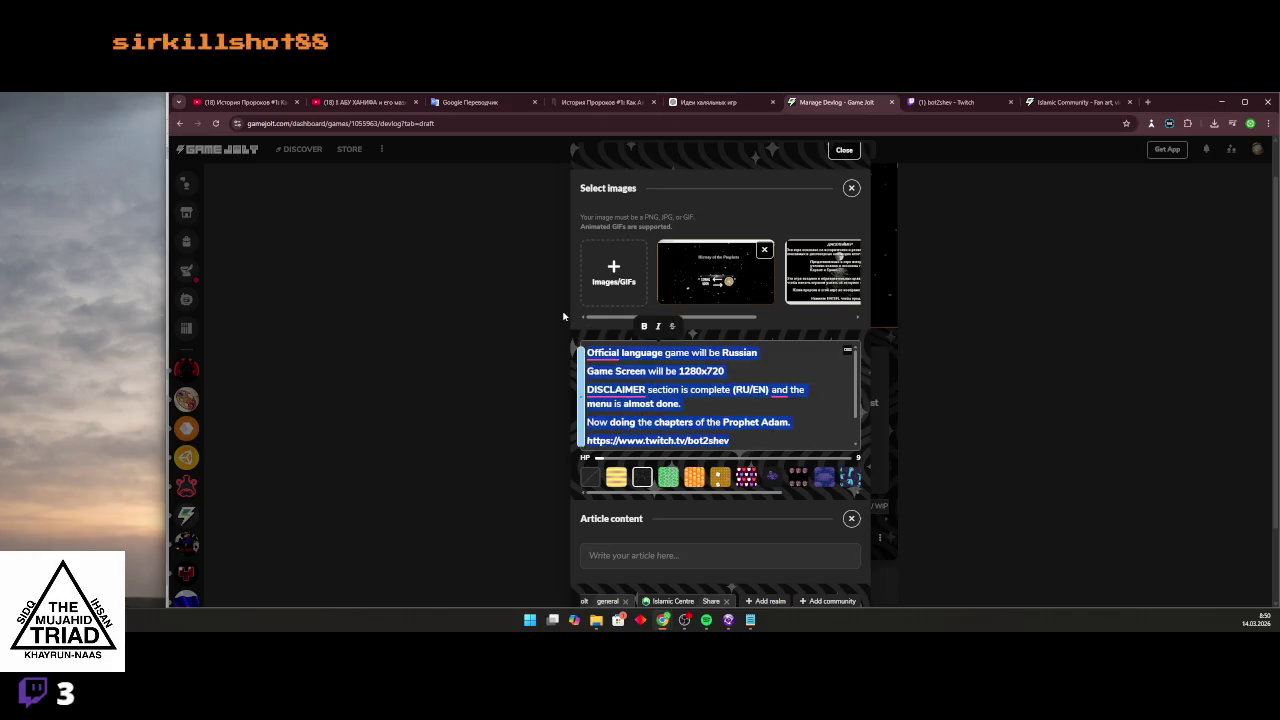
pyautogui.hotkey('ctrl', 'c')
pyautogui.click(470, 102)
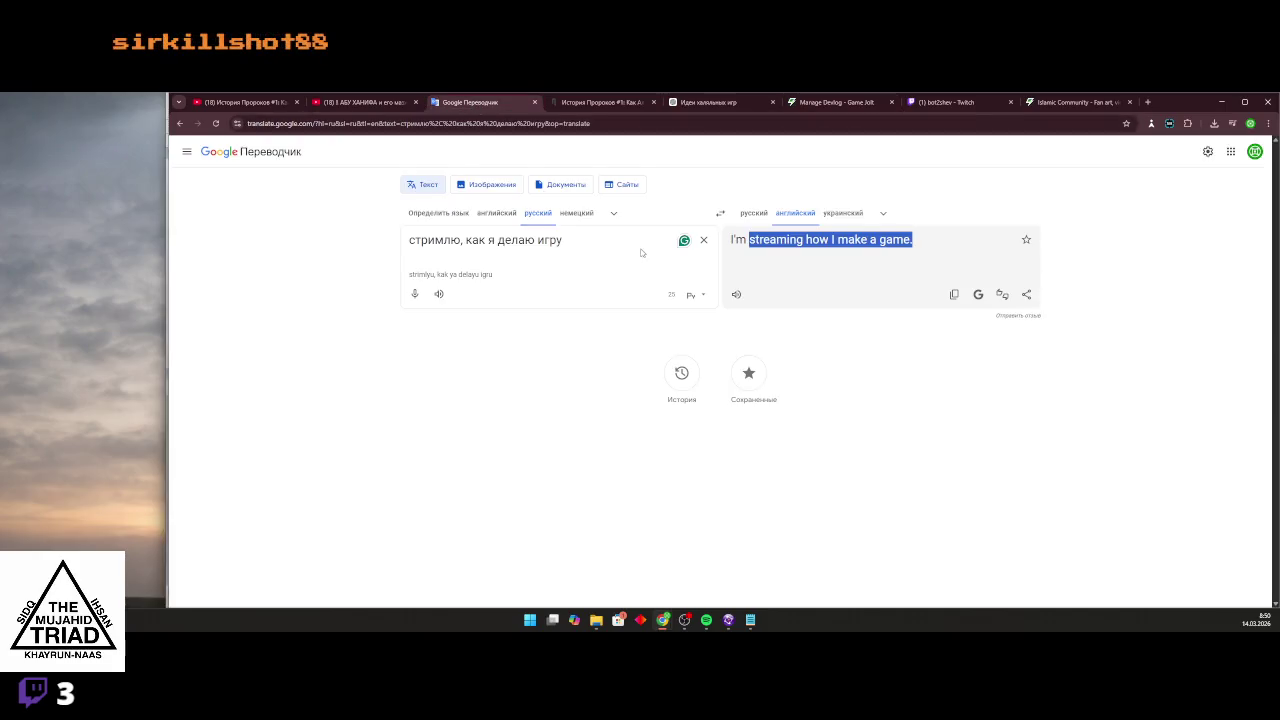
# Translate the pasted devlog notes from English to Russian and select the full translation.
pyautogui.click(703, 239)
pyautogui.hotkey('ctrl', 'v')
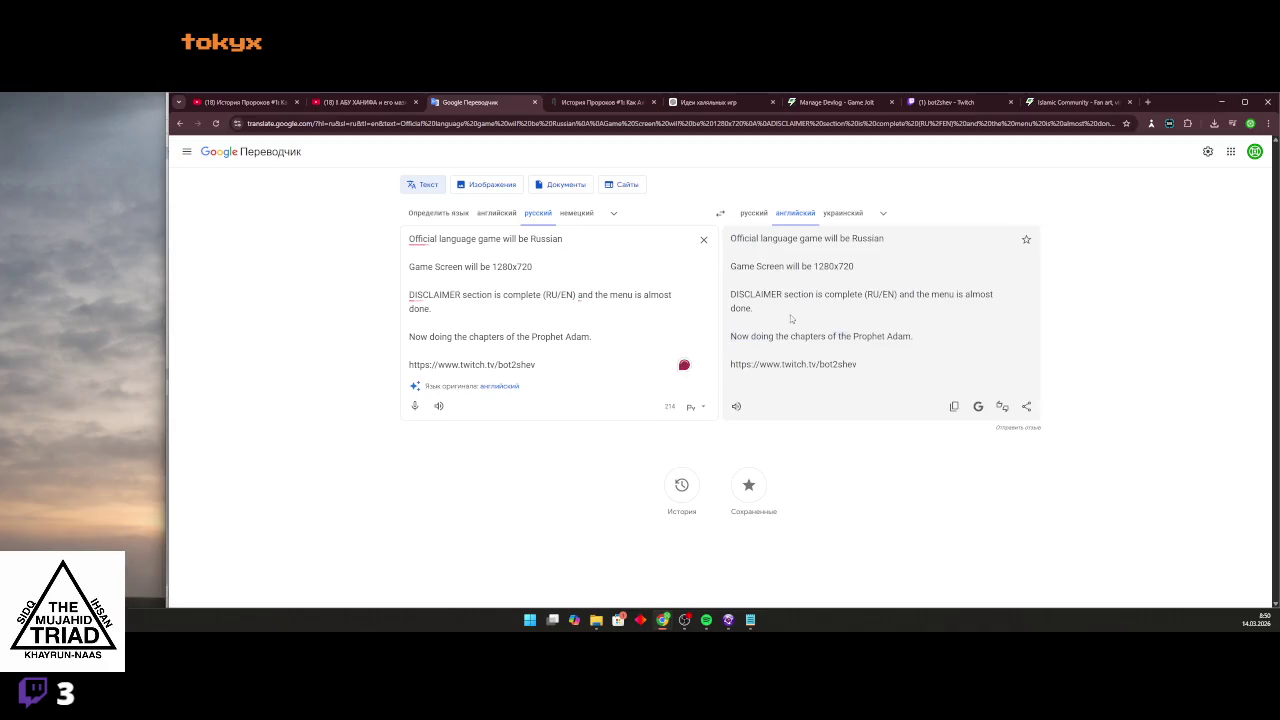
pyautogui.click(753, 213)
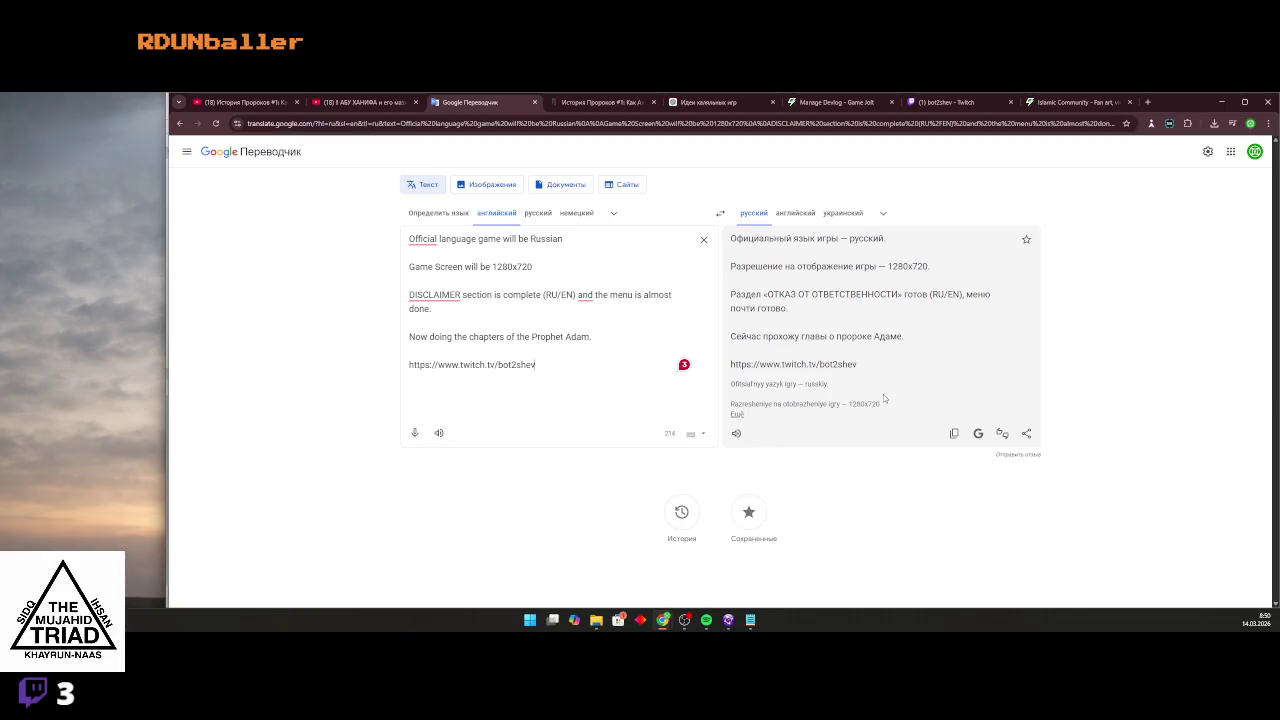
pyautogui.moveTo(880, 384); pyautogui.dragTo(756, 266)
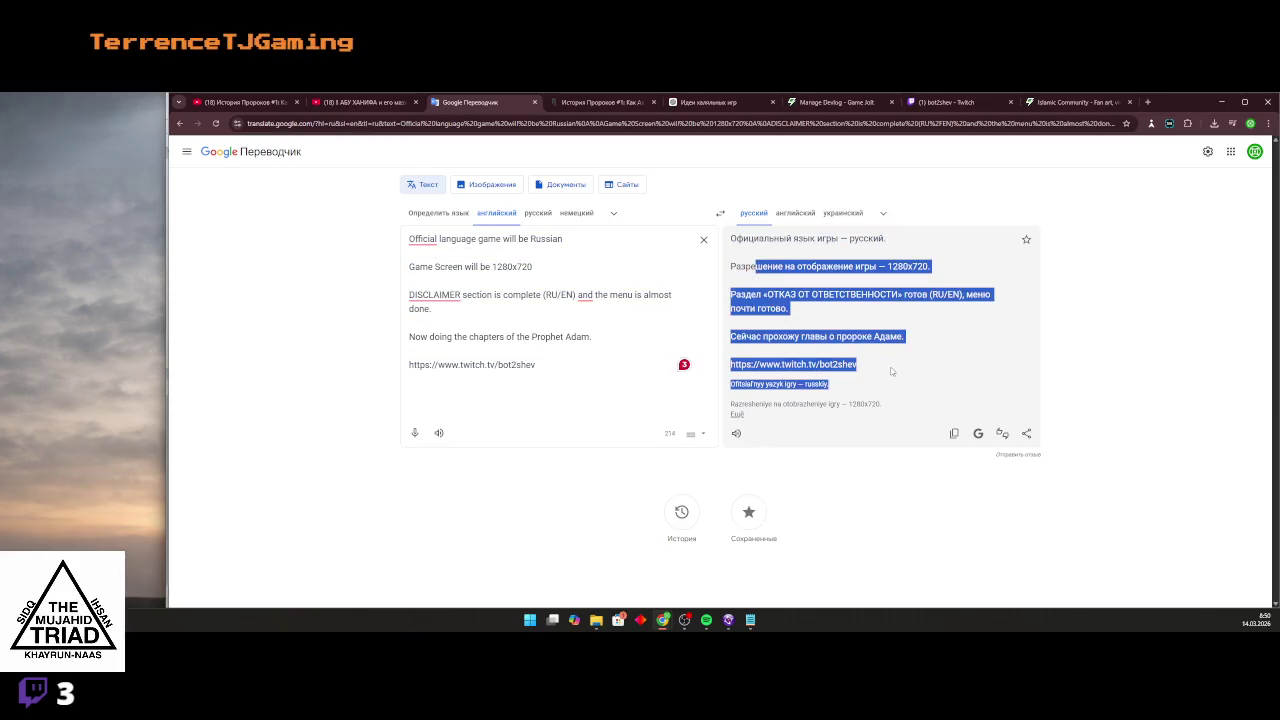
pyautogui.moveTo(885, 369)
pyautogui.mouseDown()
pyautogui.moveTo(745, 294)
pyautogui.moveTo(723, 226)
pyautogui.mouseUp()
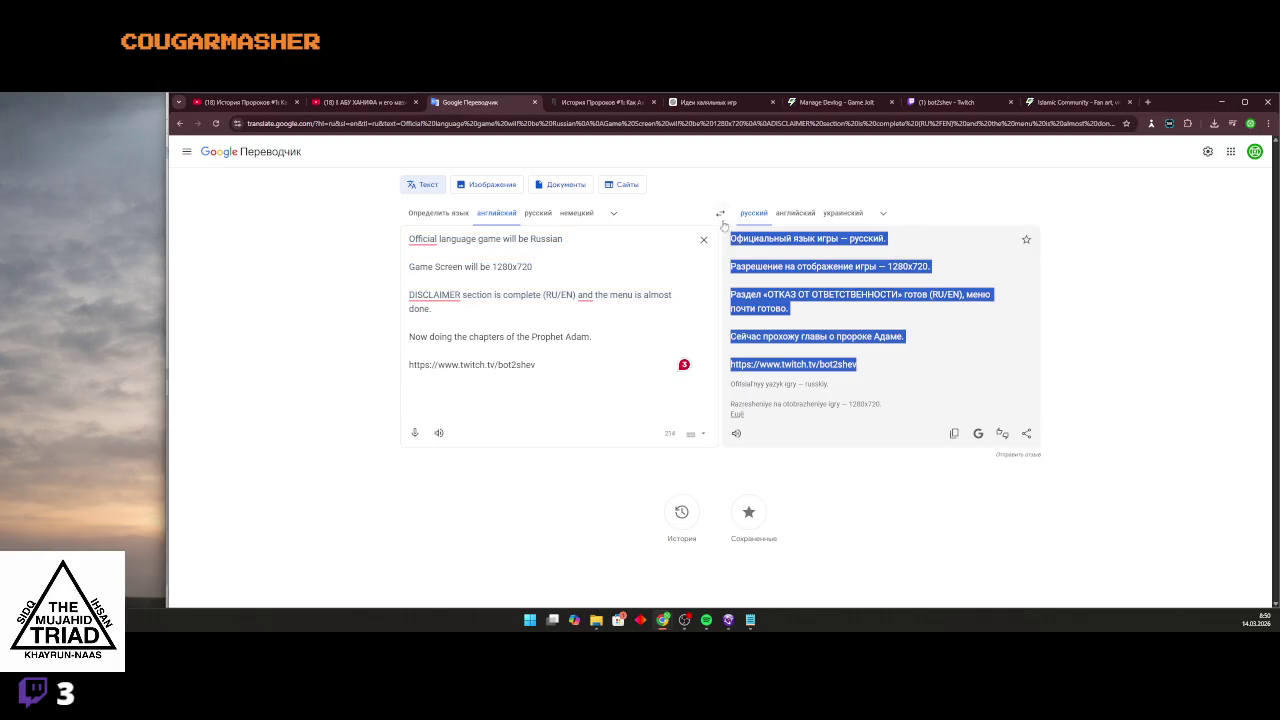
# Cycle through the open browser tabs back to the Game Jolt devlog editor.
pyautogui.click(1066, 104)
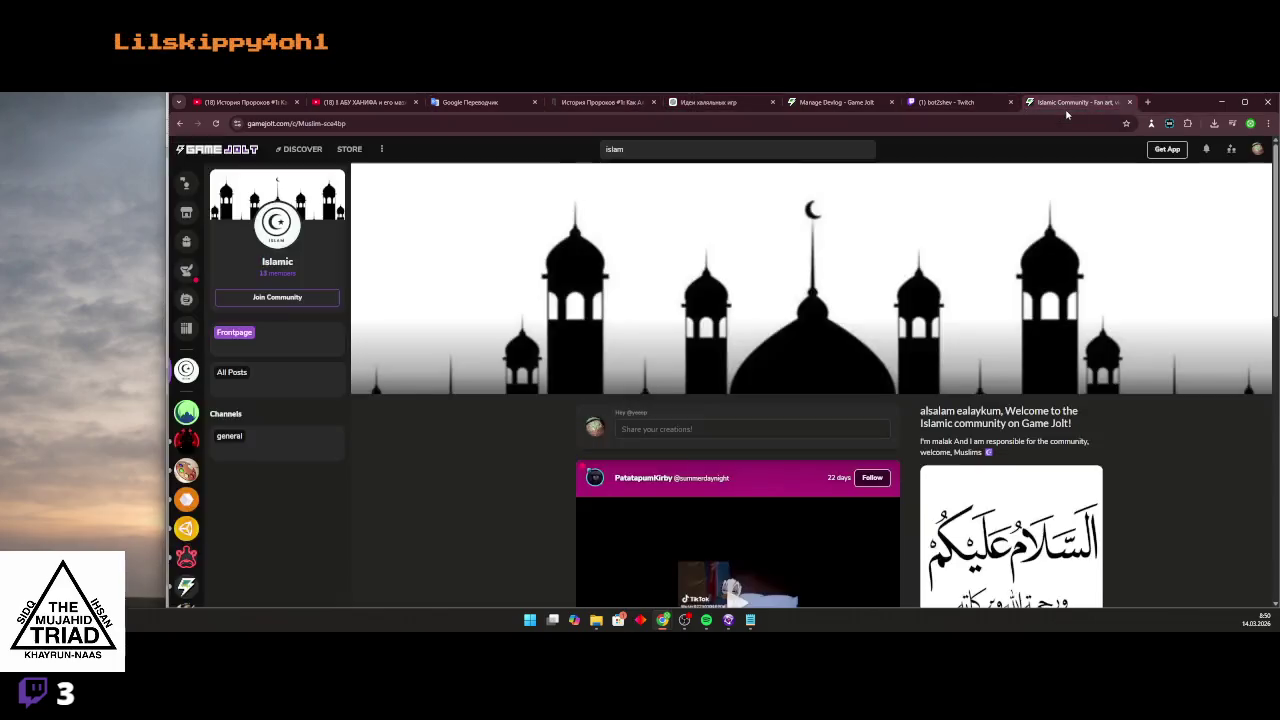
pyautogui.click(621, 108)
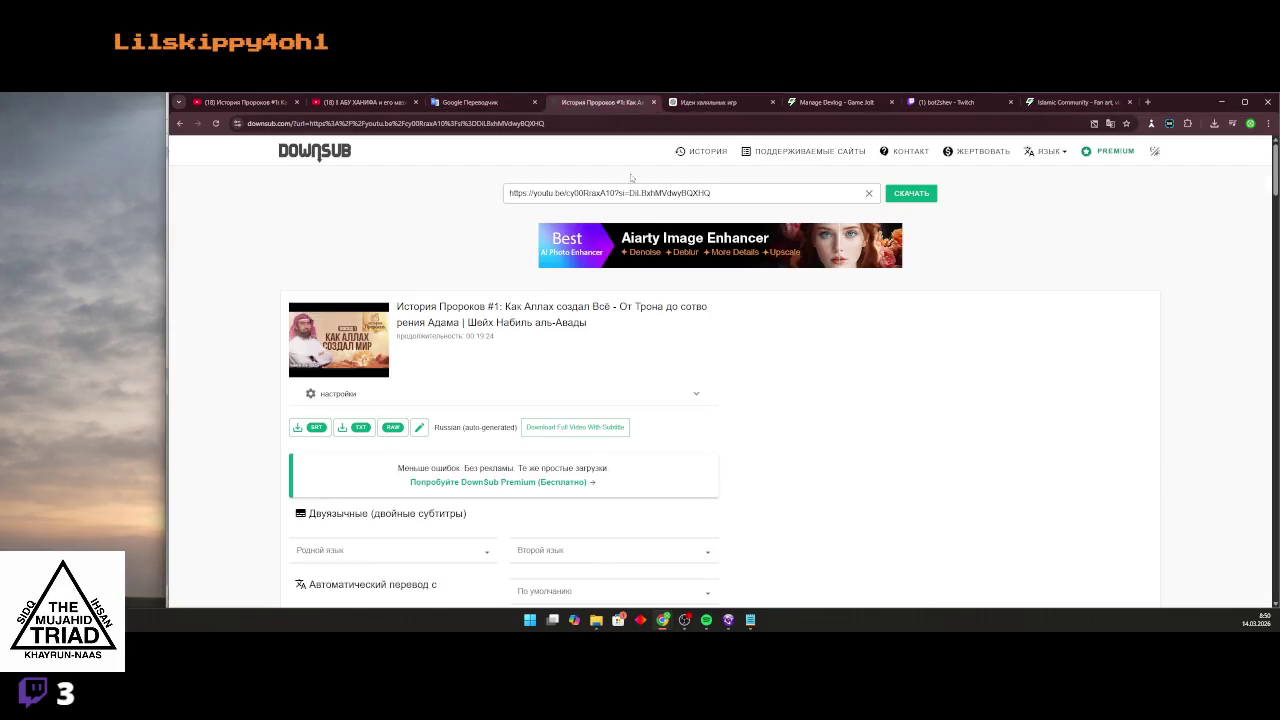
pyautogui.click(724, 108)
pyautogui.click(835, 103)
# Paste the Russian notes into the article section and bold 'русский.' and '1280x720.'.
pyautogui.scroll(-1, 720, 398)
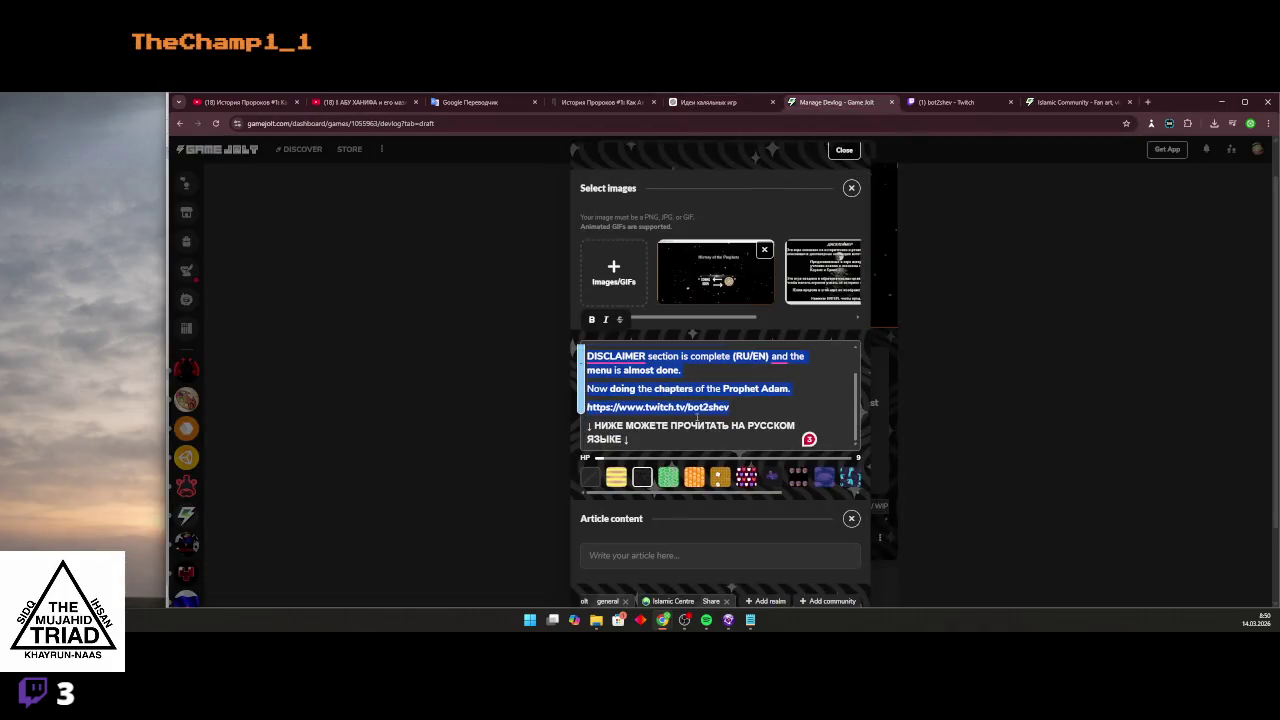
pyautogui.click(668, 555)
pyautogui.hotkey('ctrl', 'v')
pyautogui.scroll(-2, 668, 432)
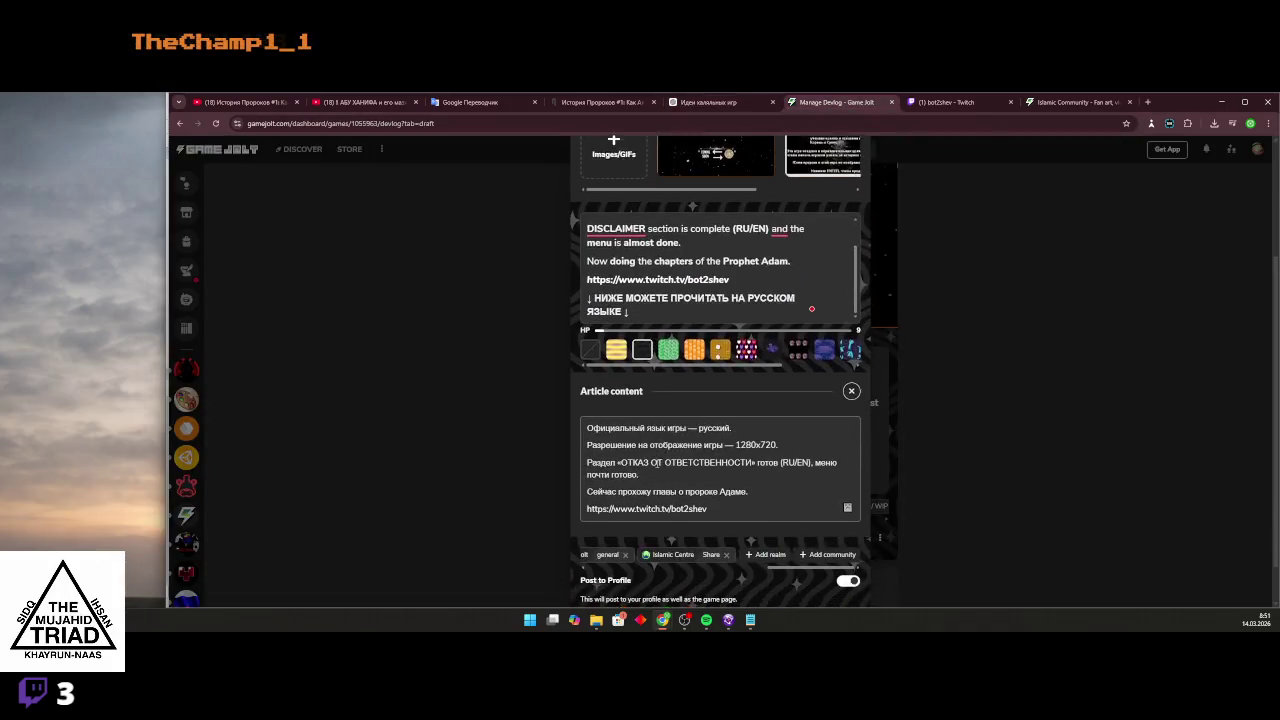
pyautogui.doubleClick(712, 417)
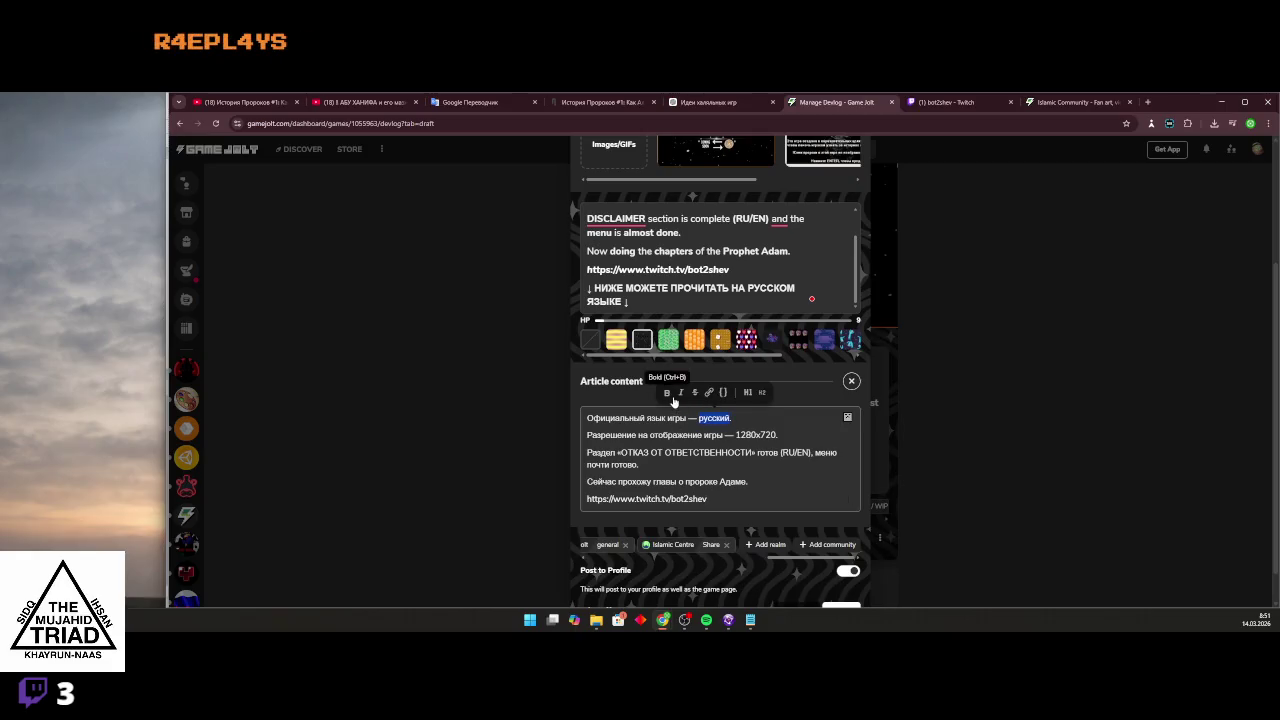
pyautogui.click(668, 393)
pyautogui.doubleClick(756, 435)
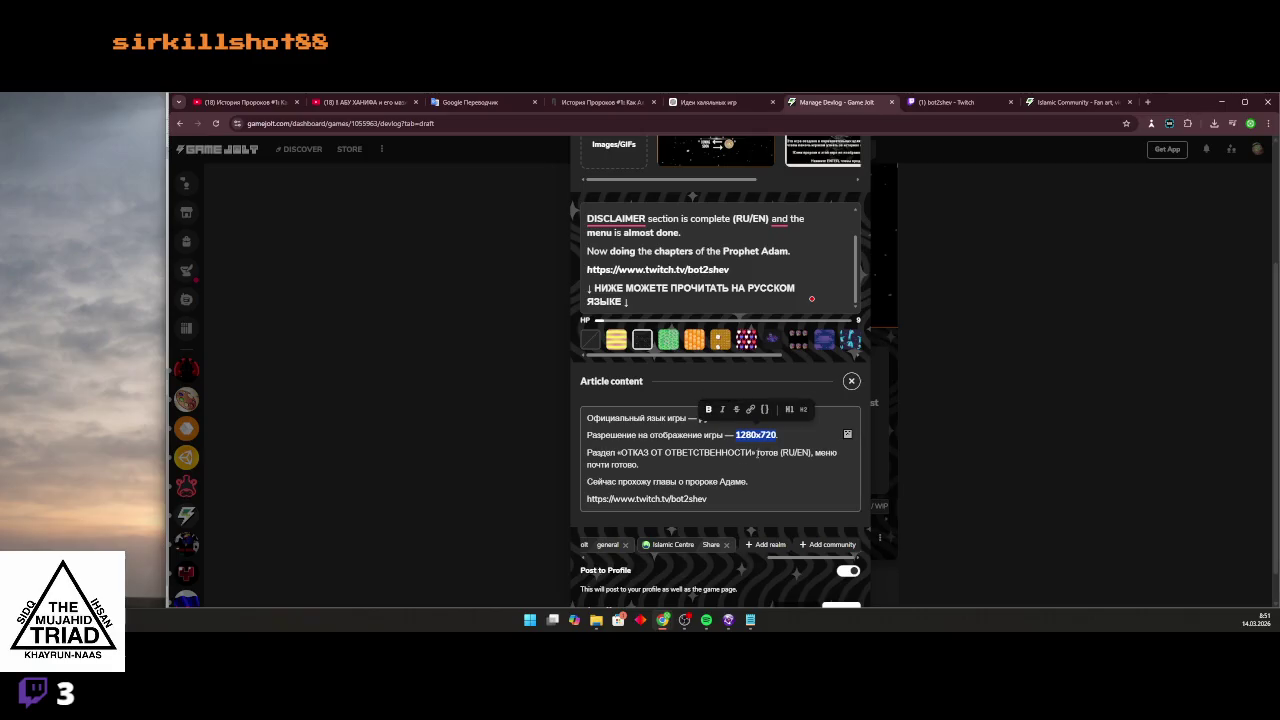
pyautogui.click(708, 409)
# Replace «ОТКАЗ ОТ ОТВЕТСТВЕННОСТИ» with ДИСКЛЕЙМЕР and insert также into the menu line.
pyautogui.moveTo(620, 453); pyautogui.dragTo(752, 453)
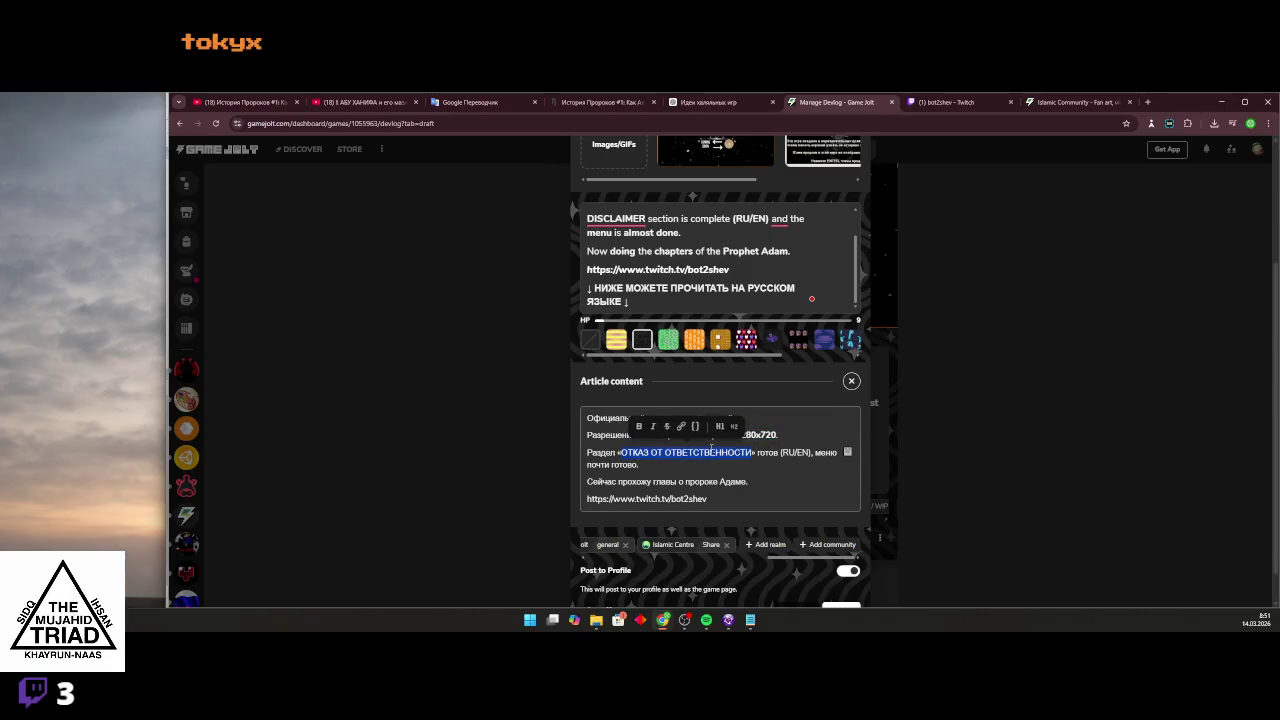
pyautogui.press('BackSpace')
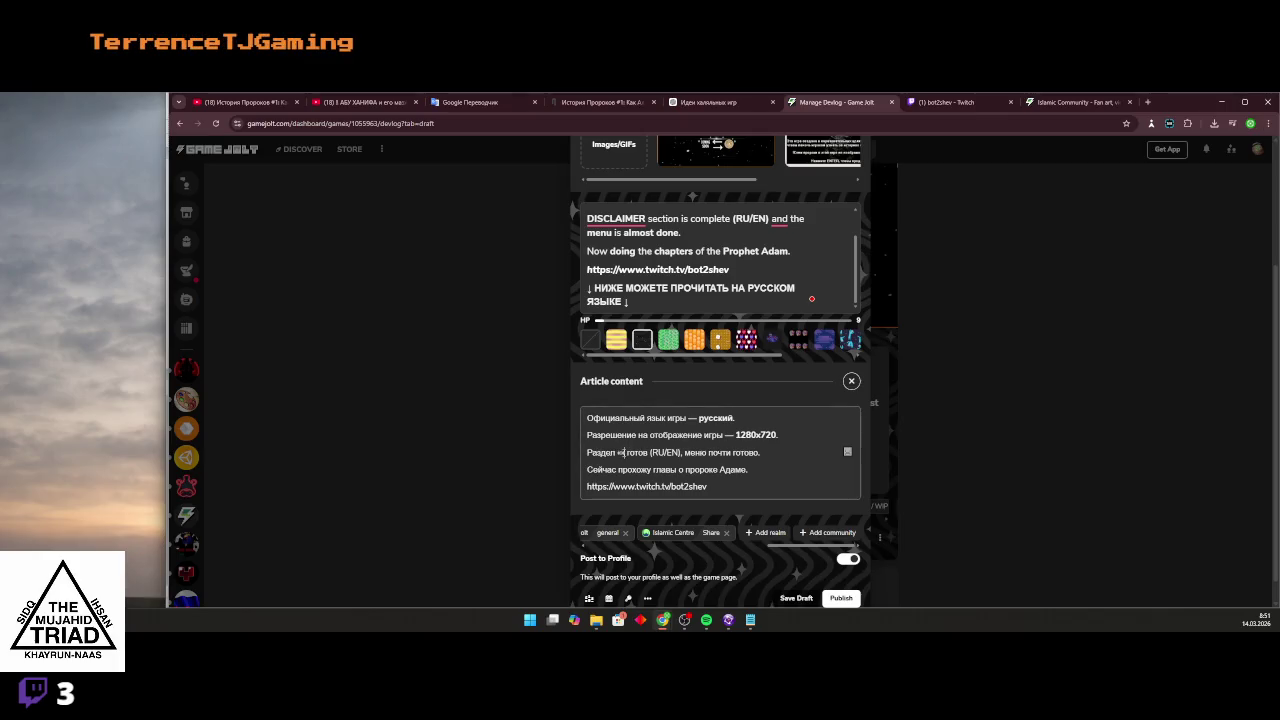
pyautogui.write('ди')
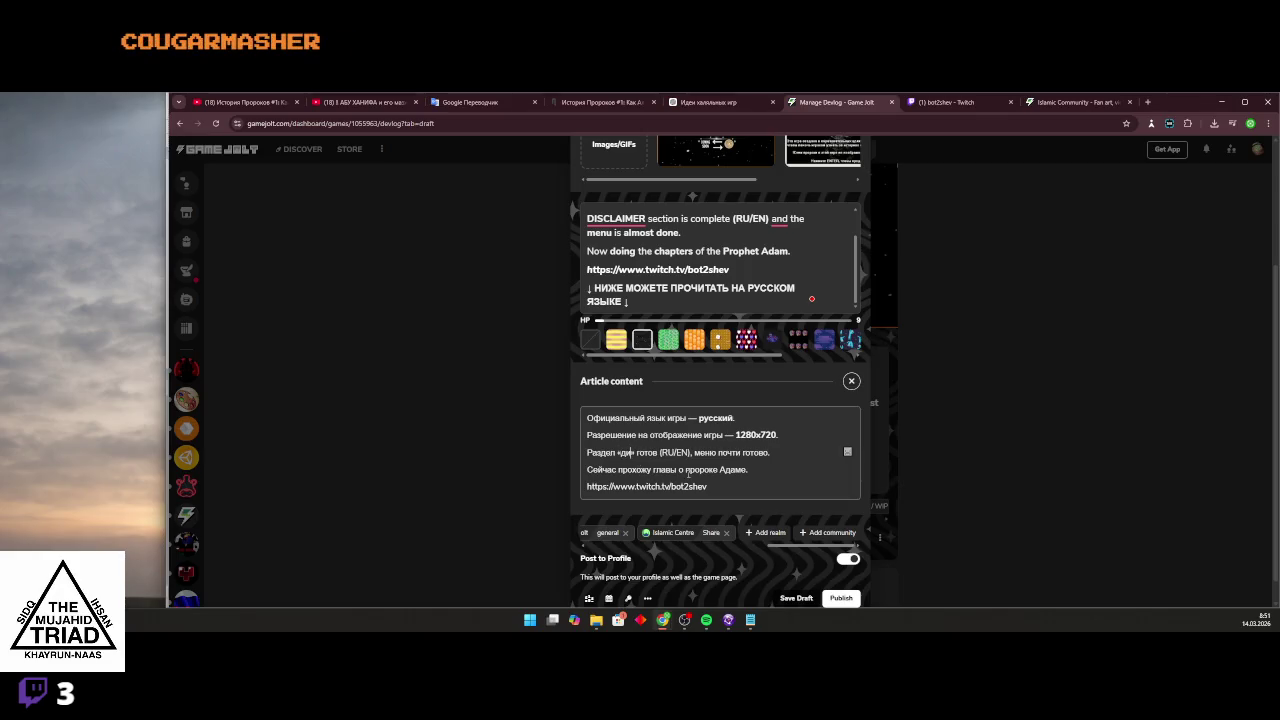
pyautogui.write('ЛЕЙМЕР')
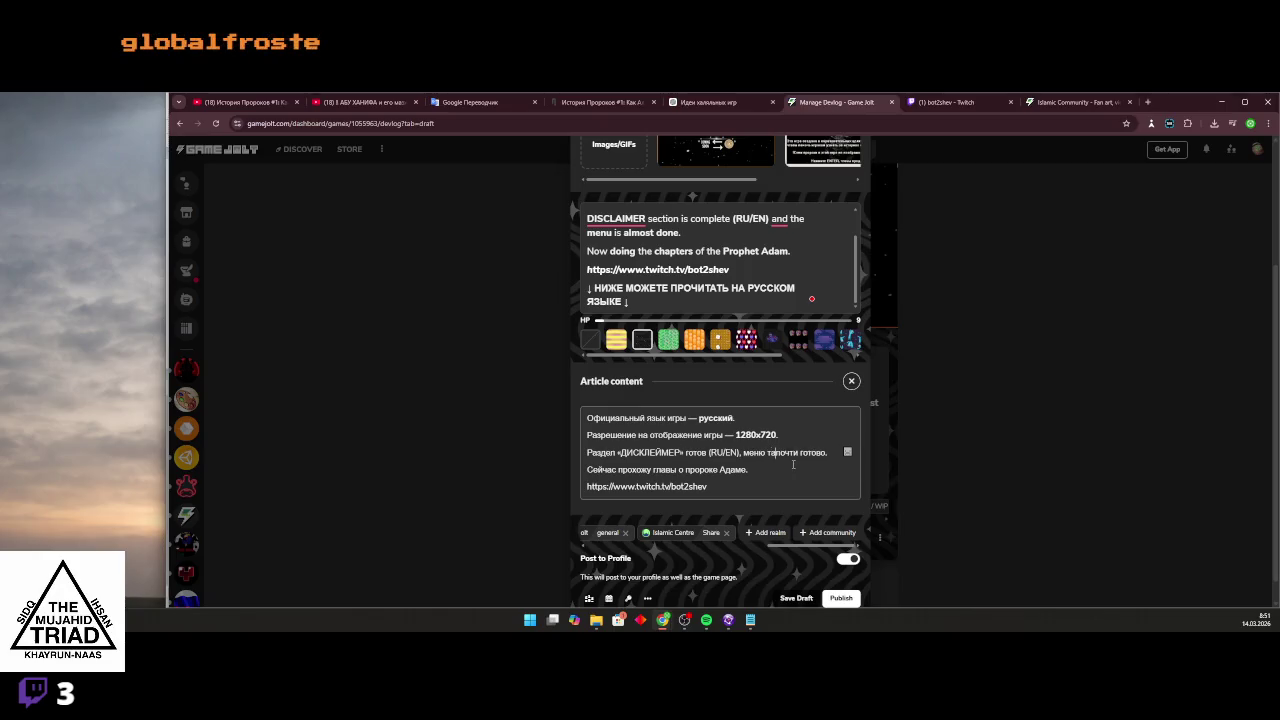
pyautogui.write('кже')
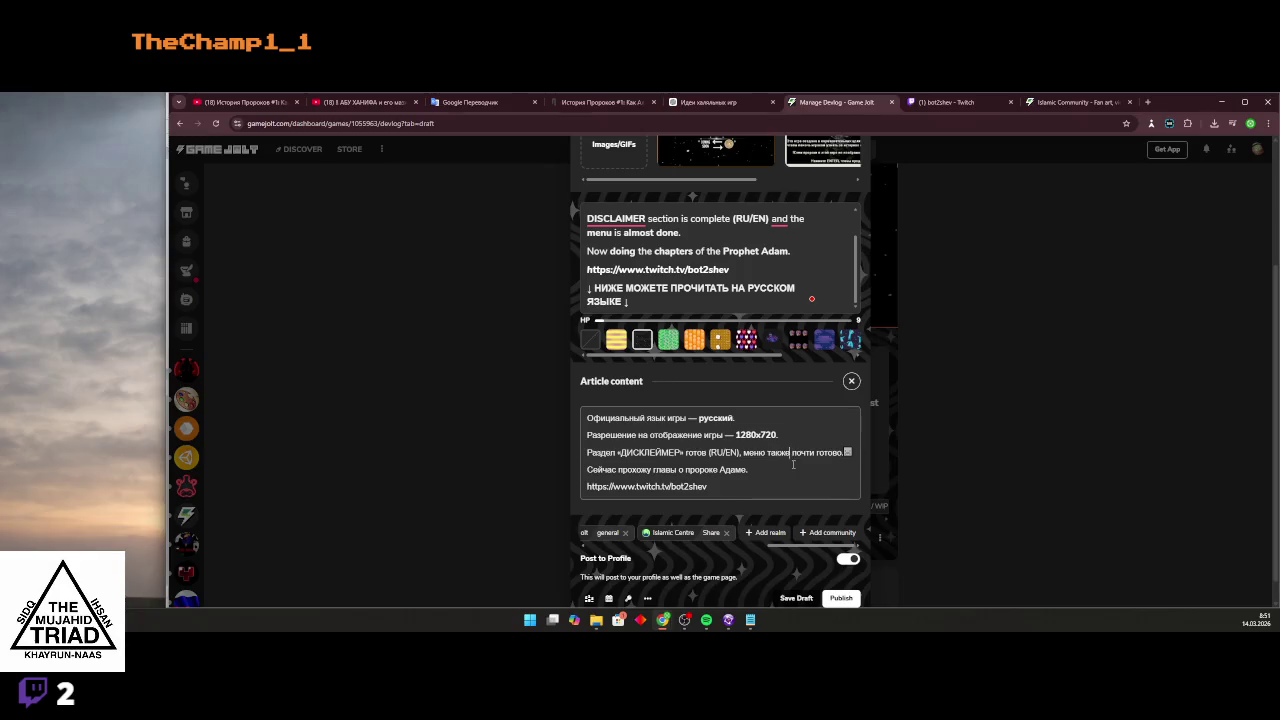